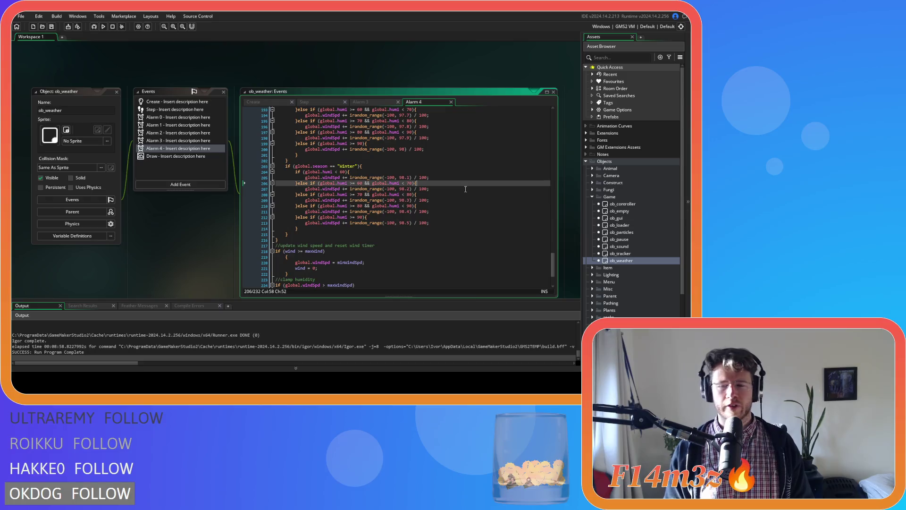
In Alarm 4, join the wind-reset block's brace onto its if line and unindent its body
click(448, 203)
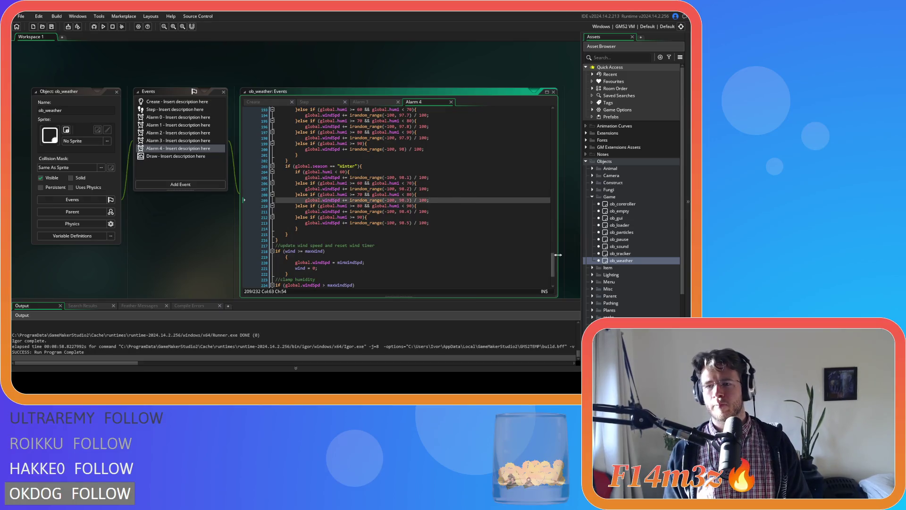
drag(554, 265, 555, 287)
click(258, 201)
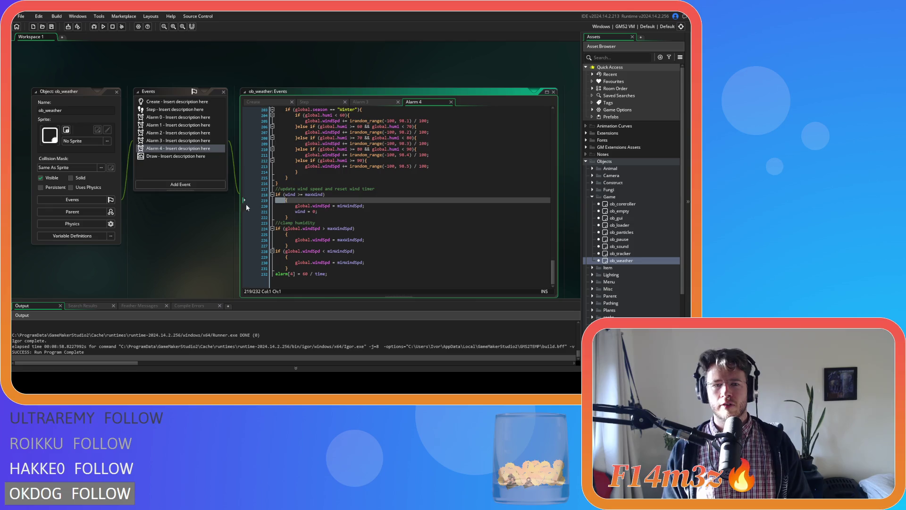
key(BackSpace)
drag(276, 206, 321, 211)
key(shift+Tab)
Pull the max wind speed brace onto its if line, then show the Alarm 2 code
click(276, 236)
key(BackSpace)
drag(366, 240, 241, 238)
click(282, 258)
click(178, 133)
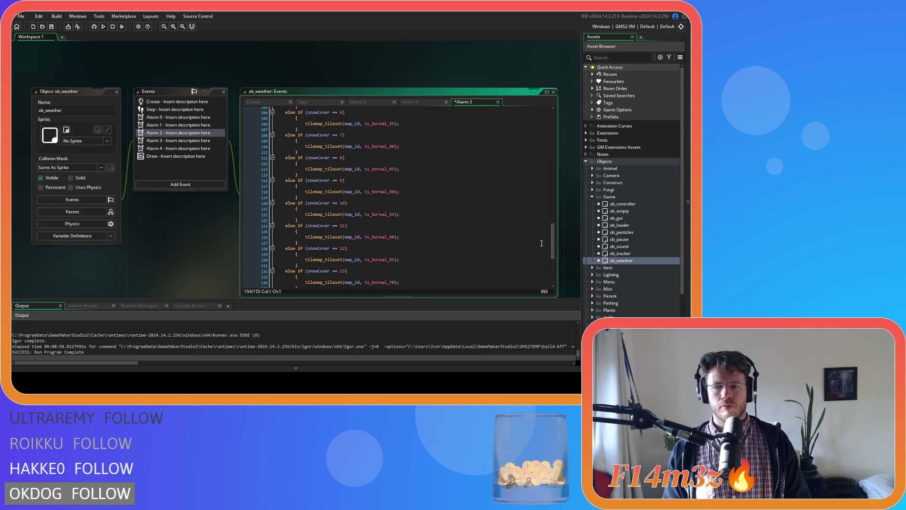
Compact the snowCover 0 and 1 cases into single-line headers with unindented bodies
drag(554, 242, 548, 116)
click(292, 131)
key(BackSpace)
drag(250, 131, 249, 136)
key(shift+Tab)
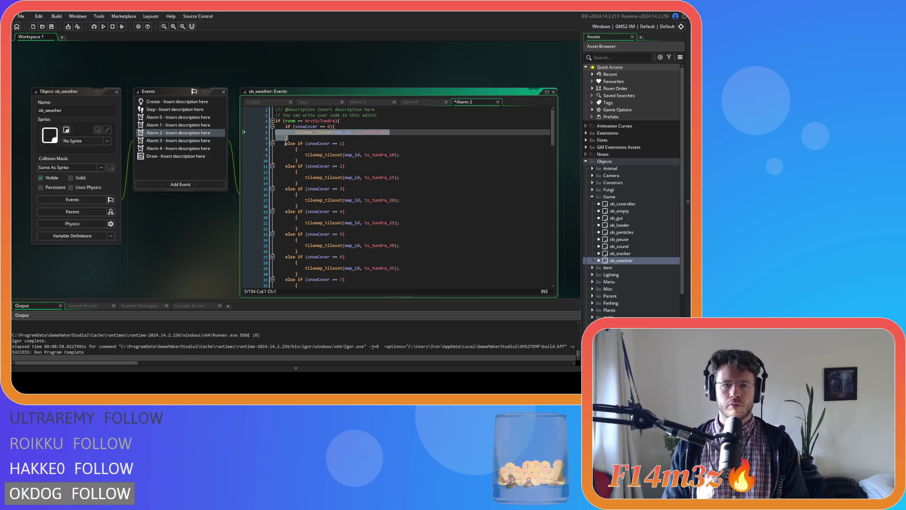
click(285, 143)
key(BackSpace)
key(BackSpace)
key(End)
key(Delete)
key(Delete)
key(Delete)
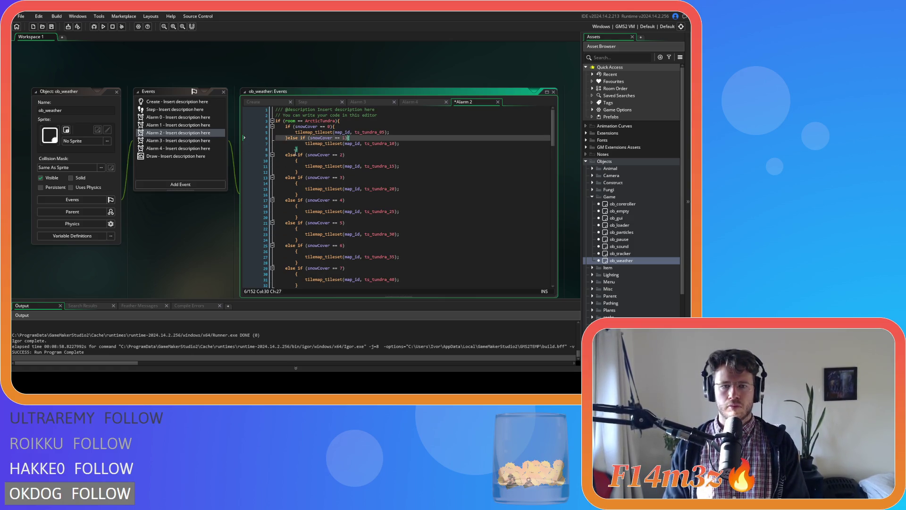
click(247, 144)
Join the snowCover 2 and 3 headers onto their closing braces and unindent their tileset lines
click(286, 156)
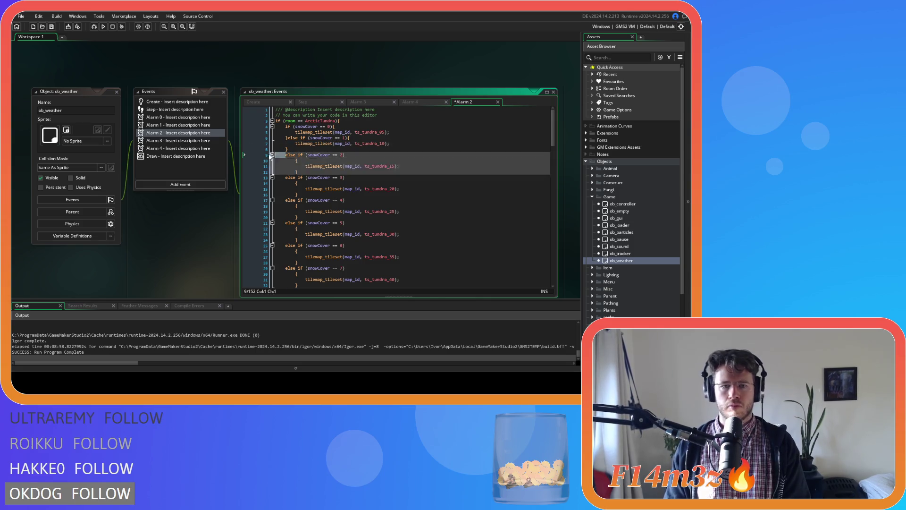
key(BackSpace)
key(BackSpace)
key(End)
key(Delete)
key(Delete)
key(Delete)
click(246, 155)
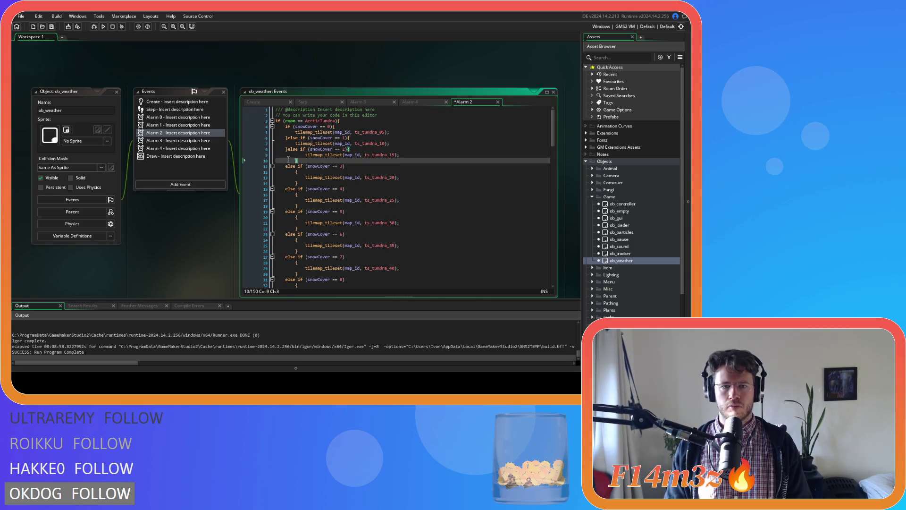
key(shift+Tab)
click(275, 167)
key(BackSpace)
key(BackSpace)
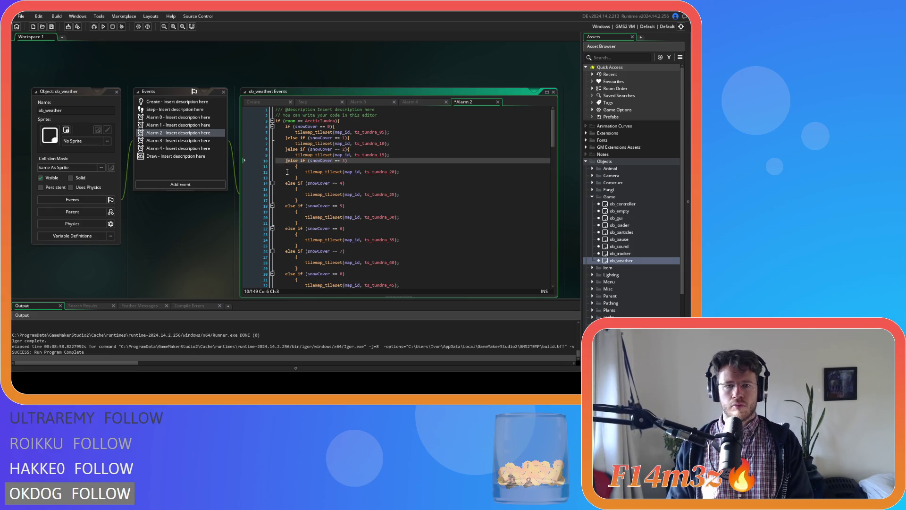
key(End)
key(Delete)
key(Delete)
key(Delete)
click(306, 172)
mouse_move(306, 172)
mouse_down()
mouse_move(256, 164)
mouse_move(262, 178)
mouse_move(293, 191)
mouse_move(245, 188)
mouse_move(236, 201)
mouse_up()
key(shift+Tab)
Convert the snowCover 4, 5 and 6 cases to compact else-if headers
key(BackSpace)
key(BackSpace)
key(BackSpace)
key(BackSpace)
key(shift+Tab)
click(279, 189)
key(BackSpace)
key(BackSpace)
key(BackSpace)
key(BackSpace)
key(shift+Tab)
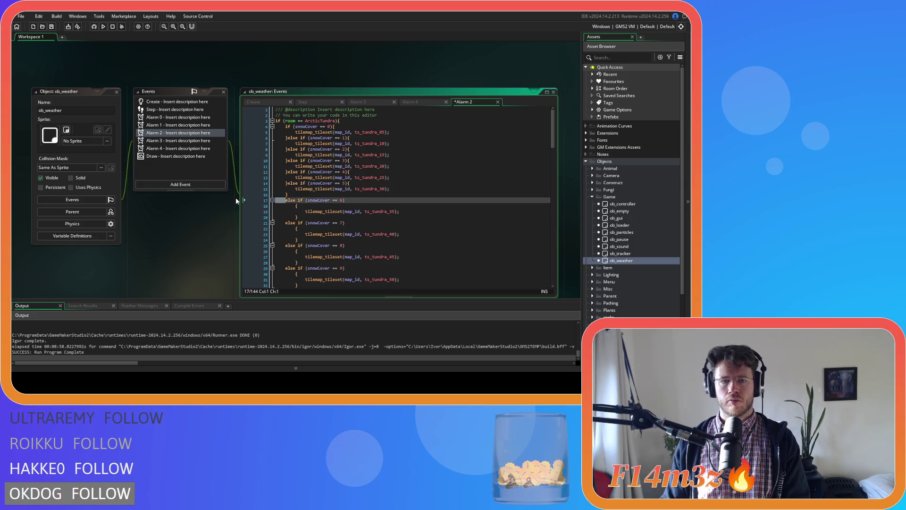
key(BackSpace)
key(BackSpace)
click(295, 205)
key(BackSpace)
key(BackSpace)
drag(309, 208, 257, 200)
Compact the snowCover 7 and 8 headers and unindent their block bodies
click(285, 212)
key(BackSpace)
key(BackSpace)
click(295, 212)
key(BackSpace)
key(BackSpace)
key(BackSpace)
drag(300, 218, 253, 209)
key(shift+Tab)
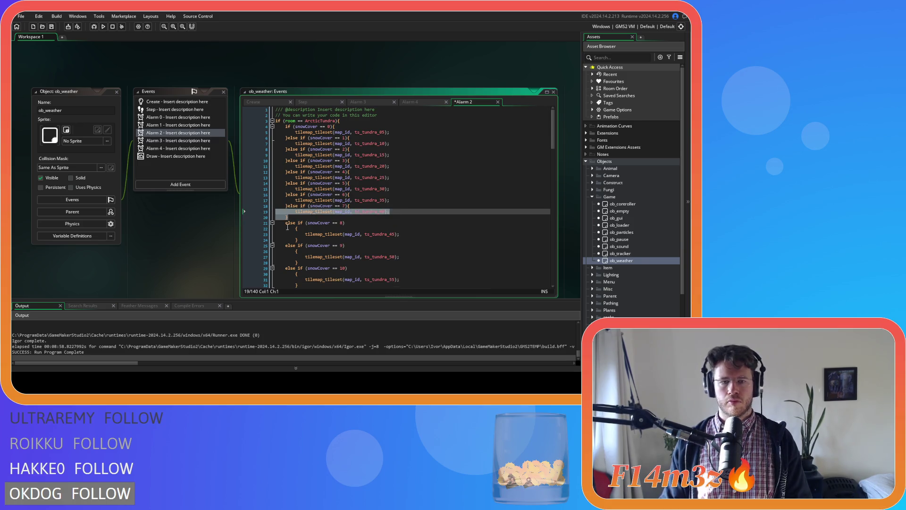
click(286, 222)
key(BackSpace)
key(BackSpace)
click(295, 223)
key(BackSpace)
key(BackSpace)
key(BackSpace)
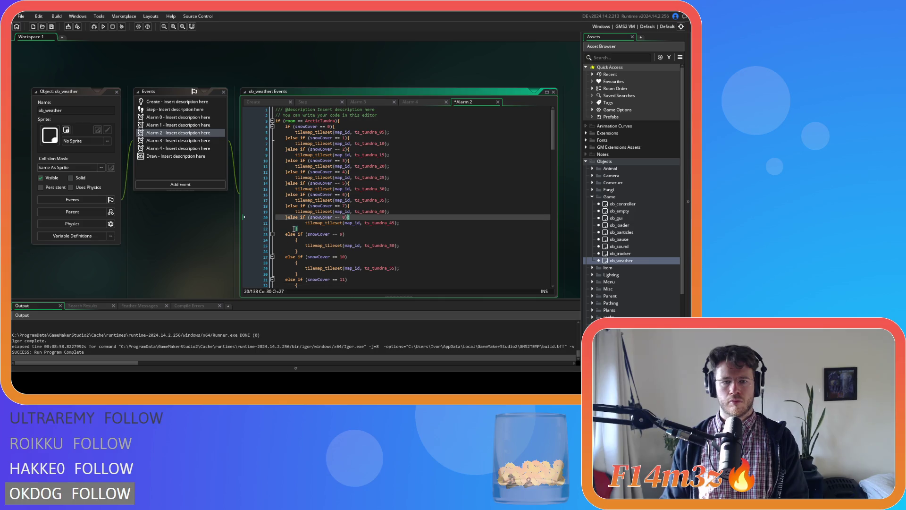
drag(298, 228, 257, 223)
key(shift+Tab)
Join the snowCover 9 and 10 headers and braces onto the preceding closing-brace lines
click(285, 234)
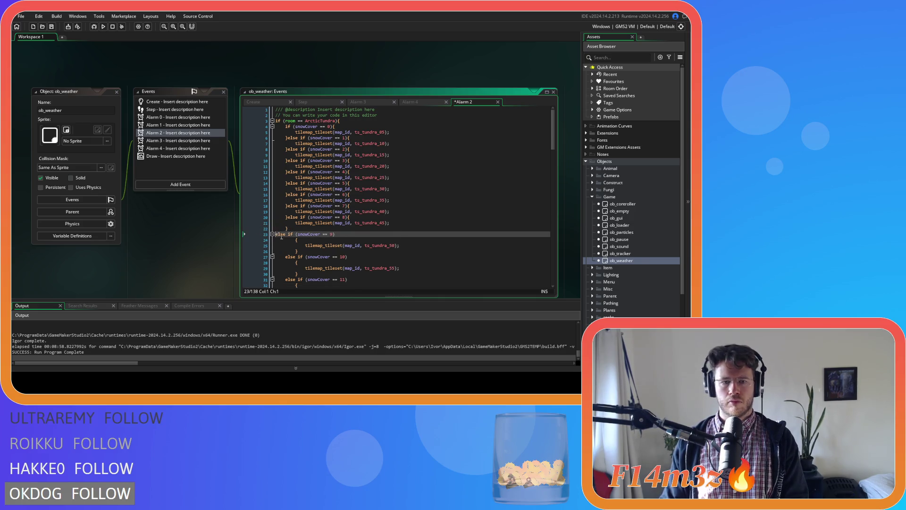
key(BackSpace)
key(BackSpace)
click(296, 234)
key(BackSpace)
key(BackSpace)
key(BackSpace)
drag(254, 234, 263, 245)
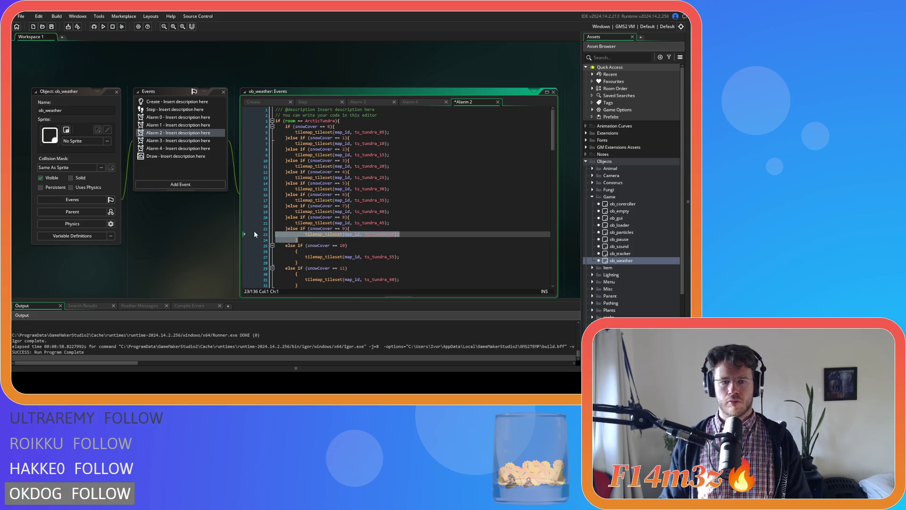
key(shift+Tab)
key(BackSpace)
key(BackSpace)
click(297, 246)
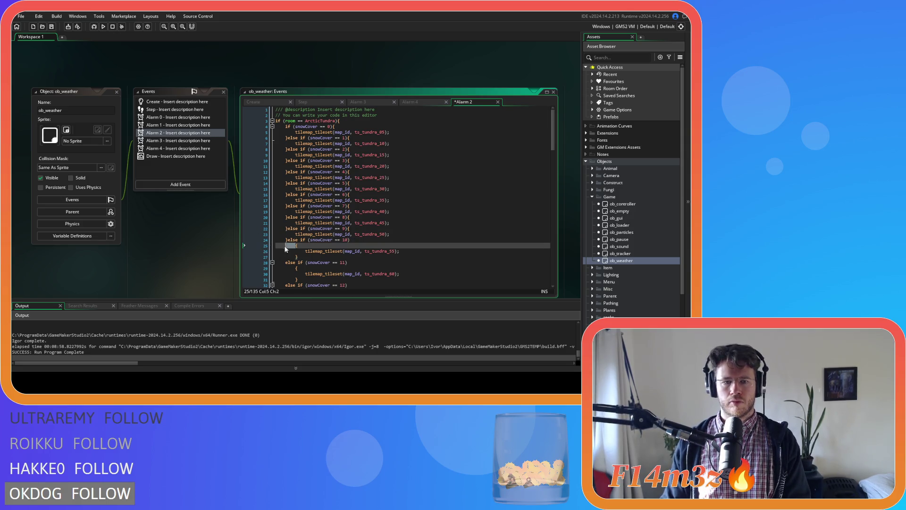
key(BackSpace)
key(BackSpace)
click(306, 252)
Compact the snowCover 11 and 12 cases, including the ts_tundra_65 line
scroll(307, 251, down, 3)
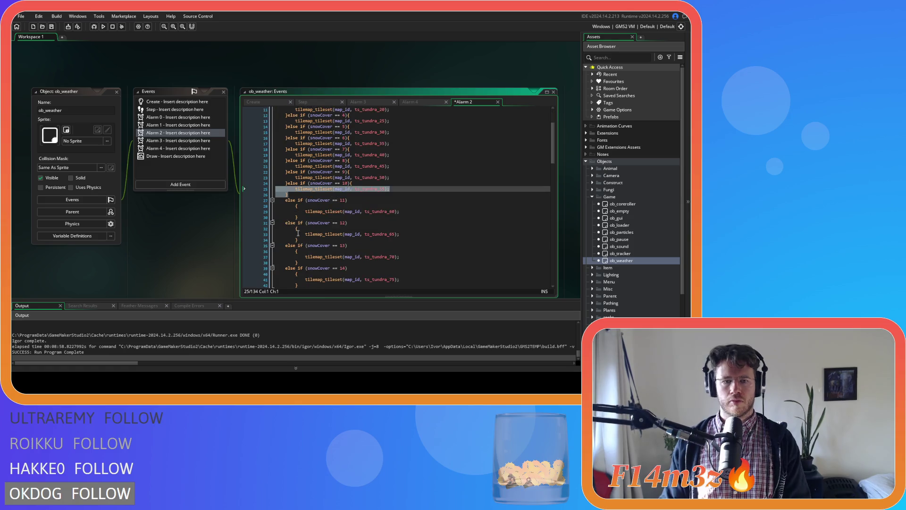
mouse_move(273, 222)
mouse_down()
mouse_move(274, 203)
mouse_move(259, 204)
mouse_up()
click(274, 203)
key(BackSpace)
key(End)
key(Delete)
key(Delete)
click(286, 212)
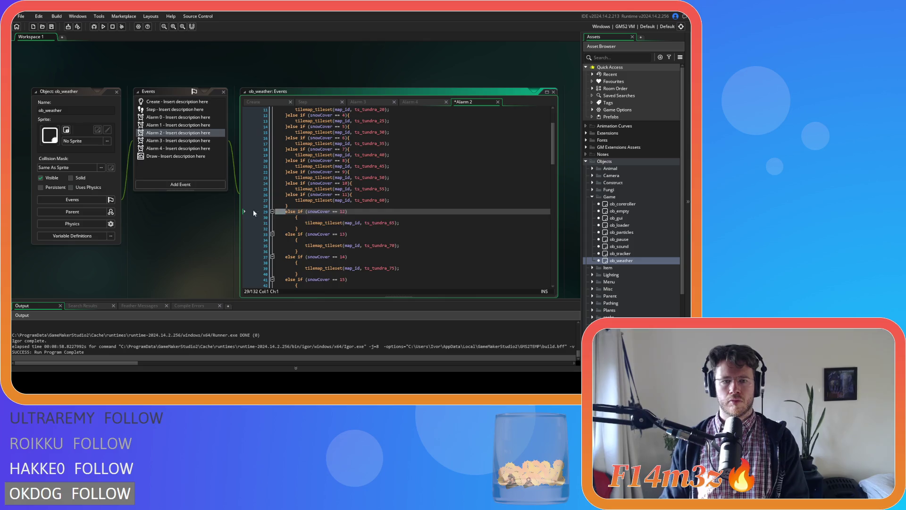
key(BackSpace)
key(BackSpace)
click(294, 212)
key(BackSpace)
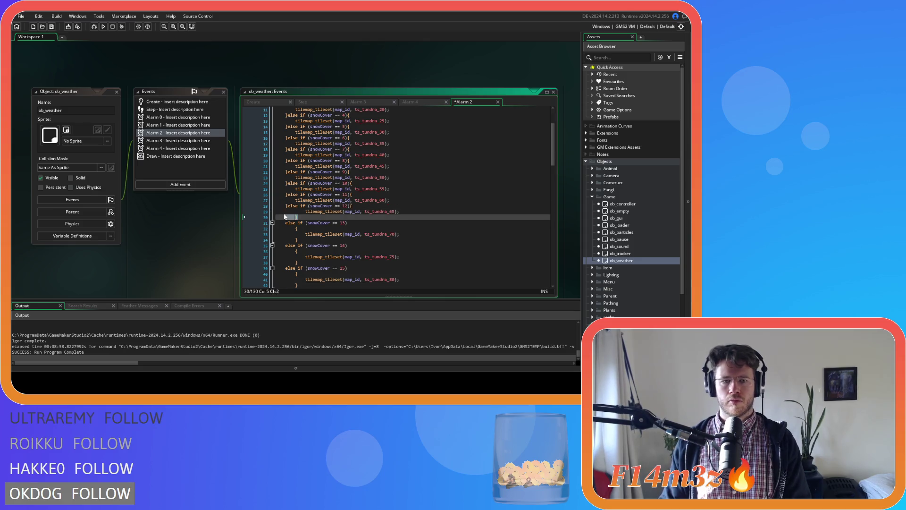
drag(276, 212, 265, 218)
Pull the snowCover 13 and 14 headers and braces up into compact else-if lines
click(286, 223)
key(BackSpace)
key(BackSpace)
click(297, 223)
key(BackSpace)
key(BackSpace)
key(BackSpace)
drag(300, 229, 260, 224)
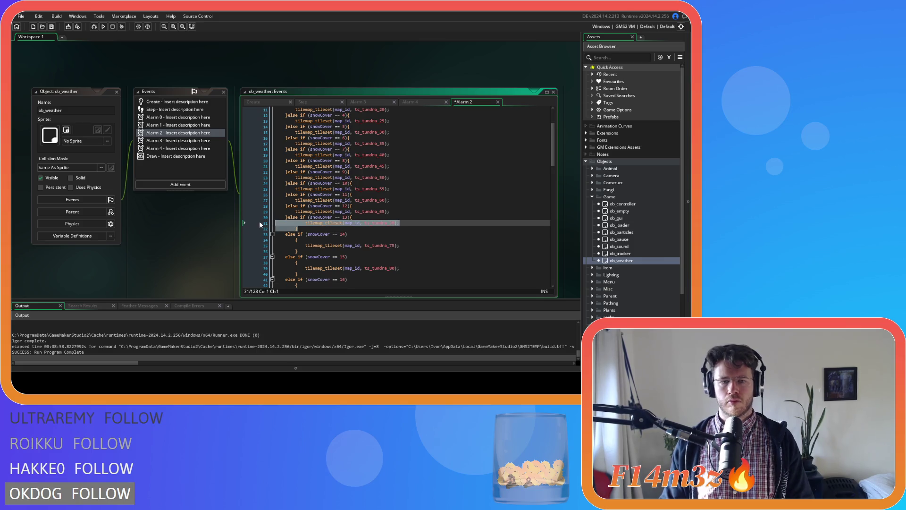
click(286, 234)
key(BackSpace)
key(BackSpace)
click(294, 234)
key(BackSpace)
drag(296, 241, 253, 233)
Compact the snowCover 15 and 16 cases and unindent the ts_tundra_80 and ts_tundra_85 bodies
click(282, 245)
key(BackSpace)
key(BackSpace)
click(295, 246)
key(BackSpace)
drag(298, 251, 276, 244)
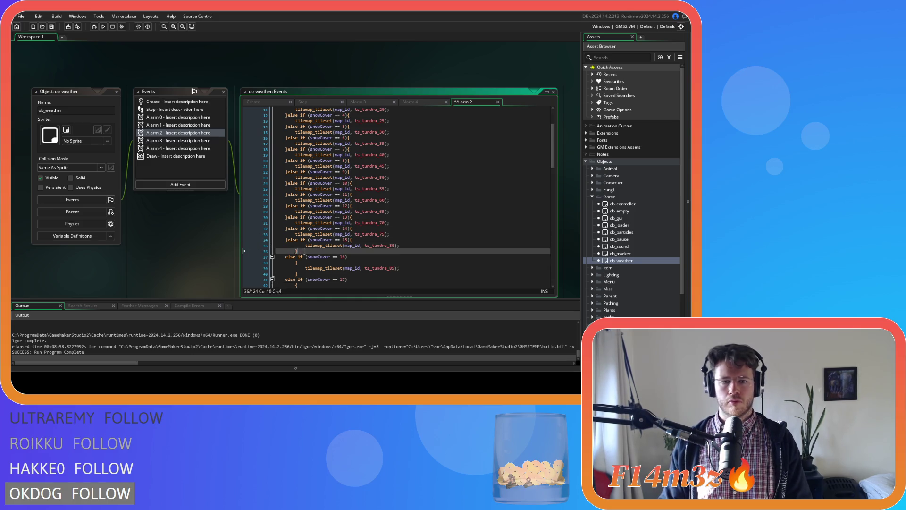
key(shift+Tab)
scroll(313, 230, down, 4)
click(285, 185)
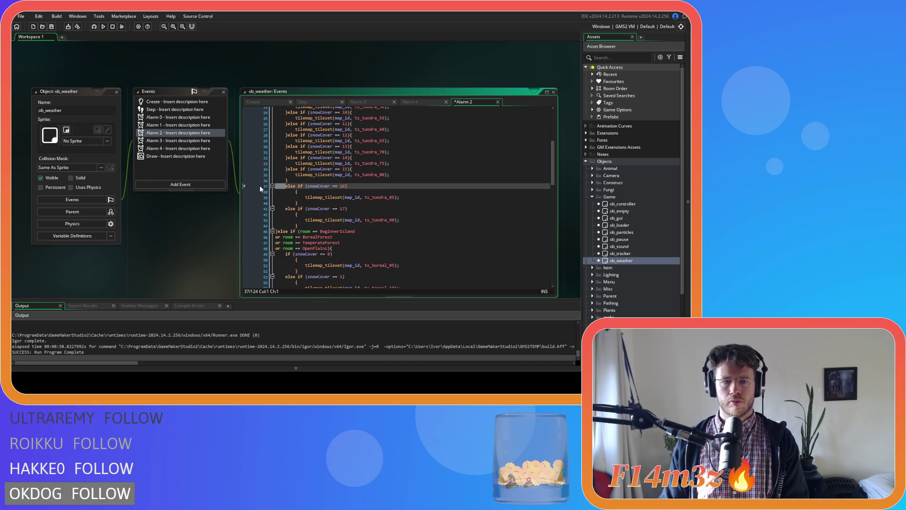
key(BackSpace)
key(BackSpace)
click(296, 186)
key(BackSpace)
drag(276, 185, 241, 196)
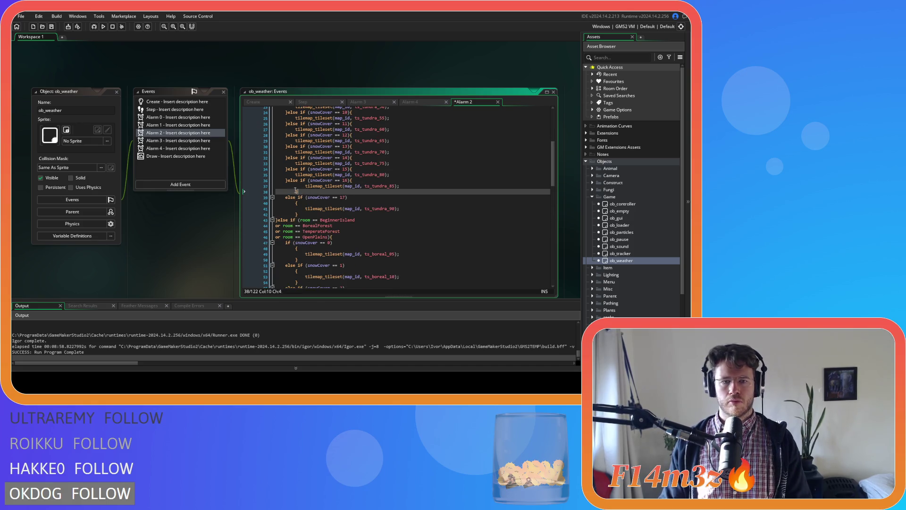
key(shift+Tab)
Join the final snowCover 17 header and brace onto the previous closing-brace line
key(BackSpace)
key(BackSpace)
click(296, 197)
key(BackSpace)
drag(302, 204, 242, 198)
scroll(288, 195, down, 3)
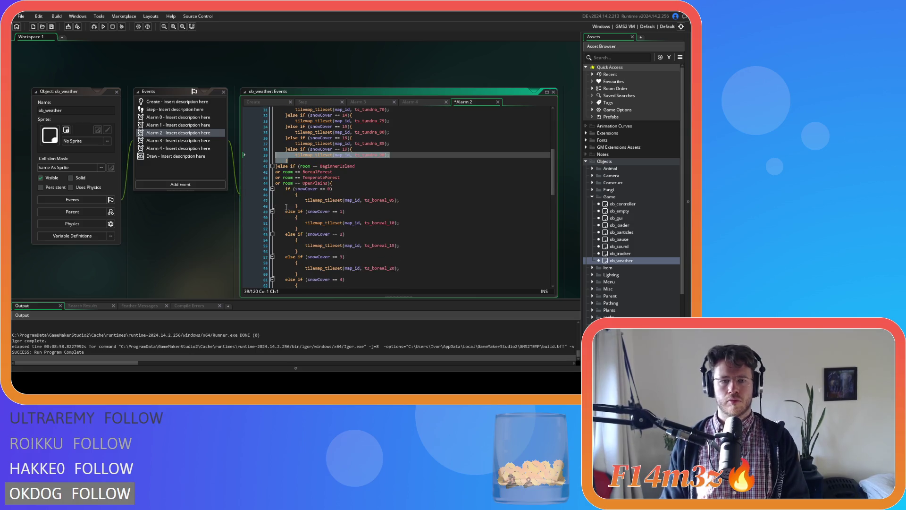
Pull the boreal snowCover 0 opening brace up and unindent its body
click(294, 195)
key(BackSpace)
click(290, 200)
key(shift+Up)
key(shift+Tab)
Compact the boreal snowCover 1 and 2 branches into single '}else if (…){' lines
click(285, 205)
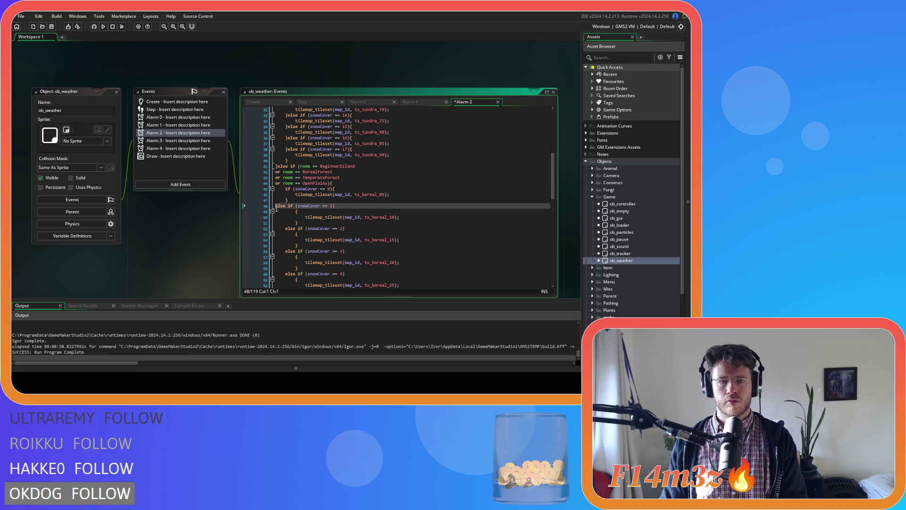
key(BackSpace)
key(BackSpace)
click(296, 211)
key(BackSpace)
key(BackSpace)
key(BackSpace)
click(307, 212)
drag(307, 213, 245, 206)
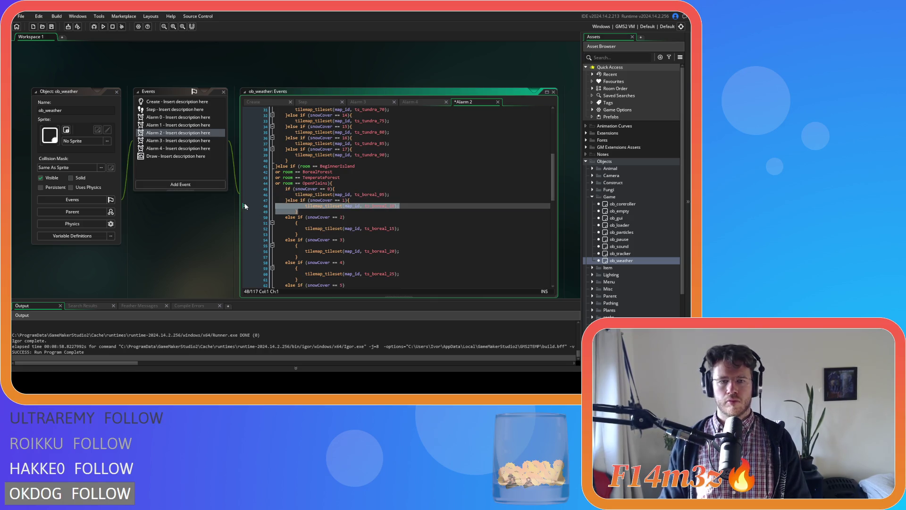
click(285, 217)
key(BackSpace)
key(BackSpace)
click(296, 217)
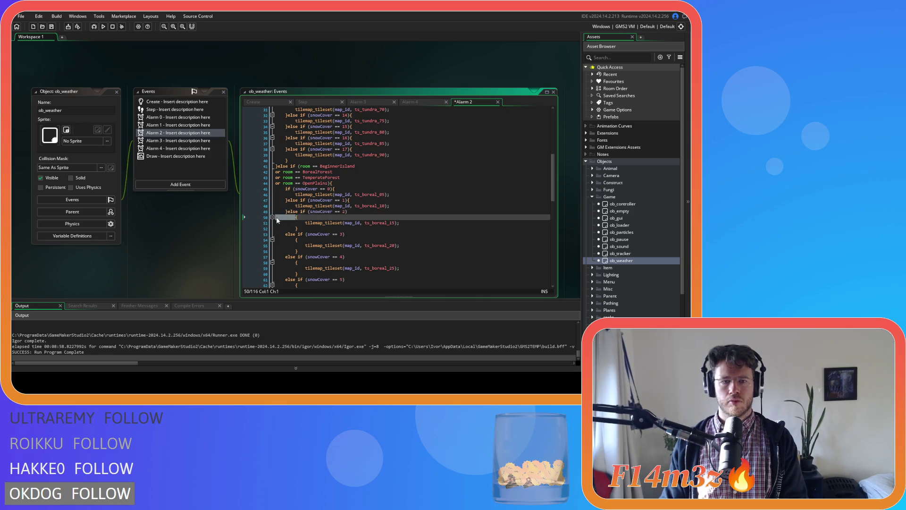
key(BackSpace)
key(BackSpace)
key(BackSpace)
drag(298, 223, 266, 219)
Compact the boreal snowCover 3 and 4 branch headers and braces
click(286, 228)
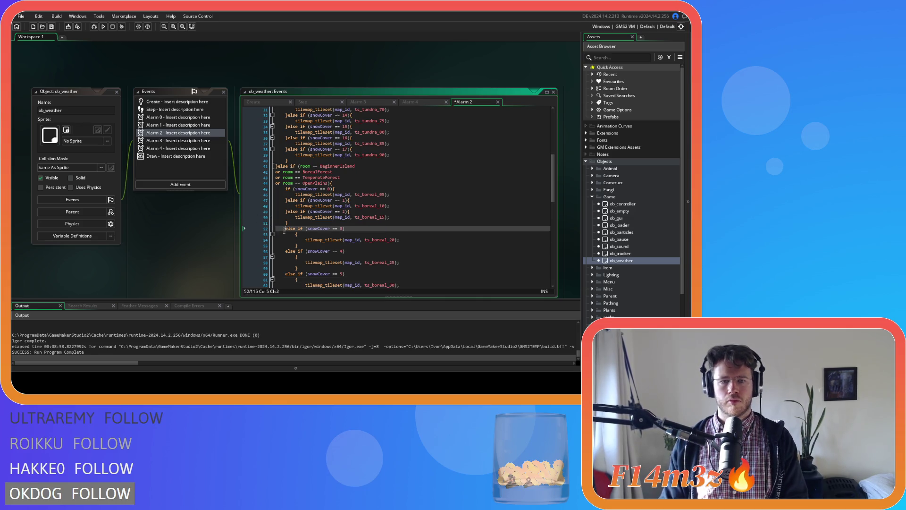
key(BackSpace)
key(BackSpace)
click(296, 229)
key(BackSpace)
key(BackSpace)
key(BackSpace)
drag(304, 234, 263, 229)
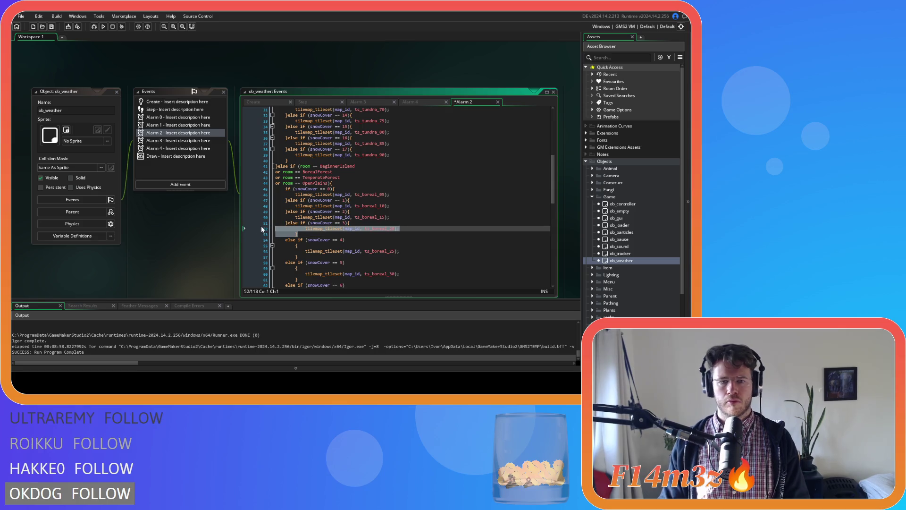
click(287, 240)
key(BackSpace)
key(BackSpace)
click(295, 239)
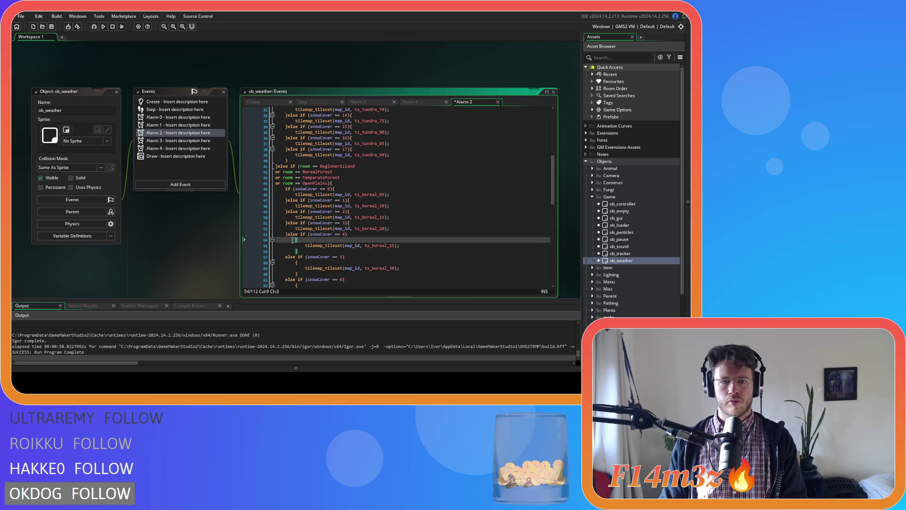
key(BackSpace)
key(BackSpace)
key(BackSpace)
drag(297, 246, 265, 240)
scroll(298, 220, down, 4)
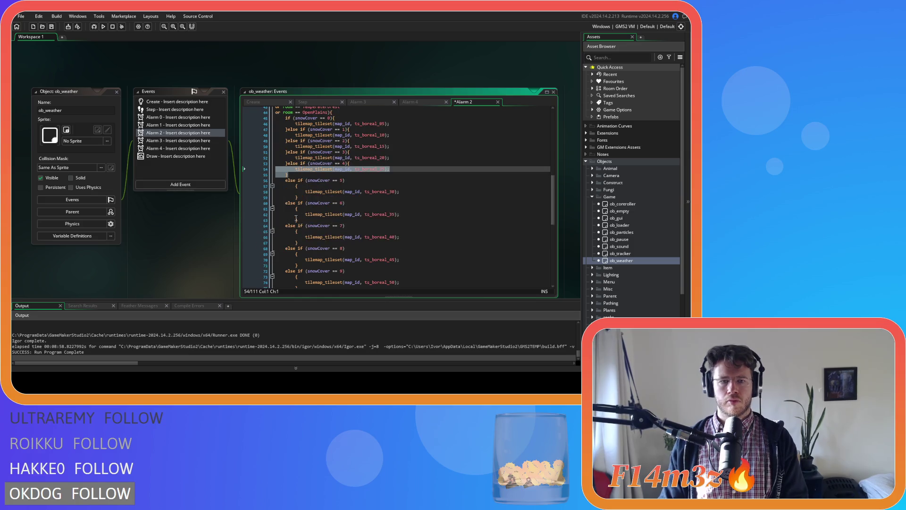
Compact the boreal snowCover 5 and 6 branches, unindenting the snowCover 5 body
click(286, 180)
key(BackSpace)
key(BackSpace)
click(296, 181)
key(BackSpace)
key(BackSpace)
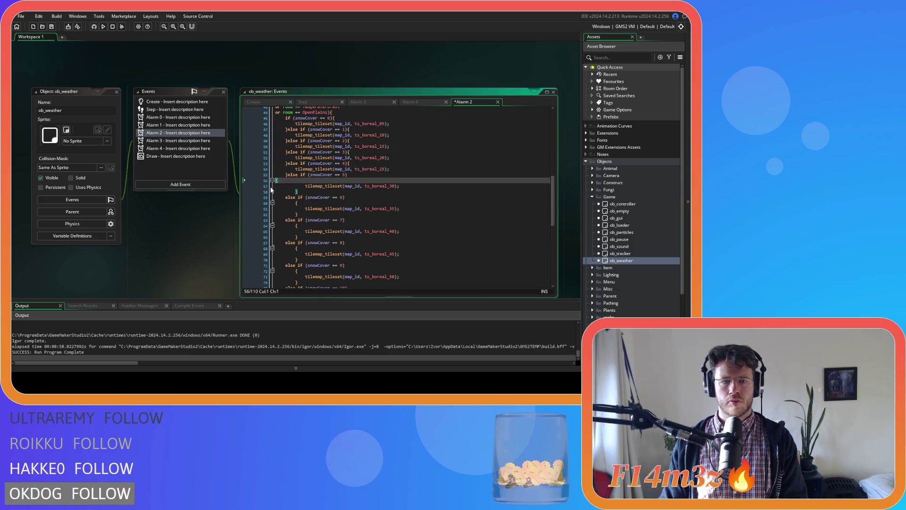
click(305, 181)
key(BackSpace)
drag(288, 186, 259, 181)
click(285, 191)
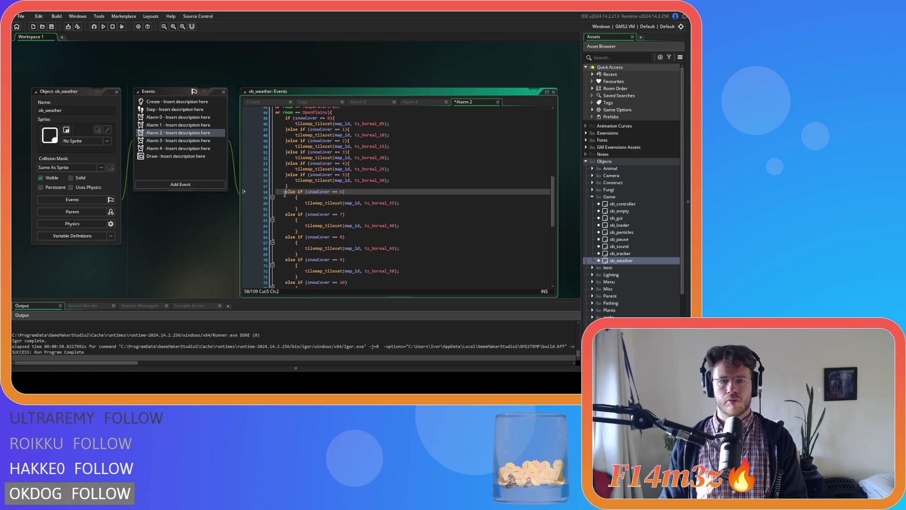
key(BackSpace)
key(BackSpace)
click(296, 192)
key(BackSpace)
drag(298, 197, 261, 194)
Join the snowCover 7 and 8 else-if headers and braces onto the preceding brace
click(286, 204)
key(BackSpace)
key(BackSpace)
click(289, 206)
key(BackSpace)
key(BackSpace)
mouse_move(299, 209)
mouse_down()
mouse_move(245, 202)
mouse_move(272, 216)
mouse_up()
click(286, 215)
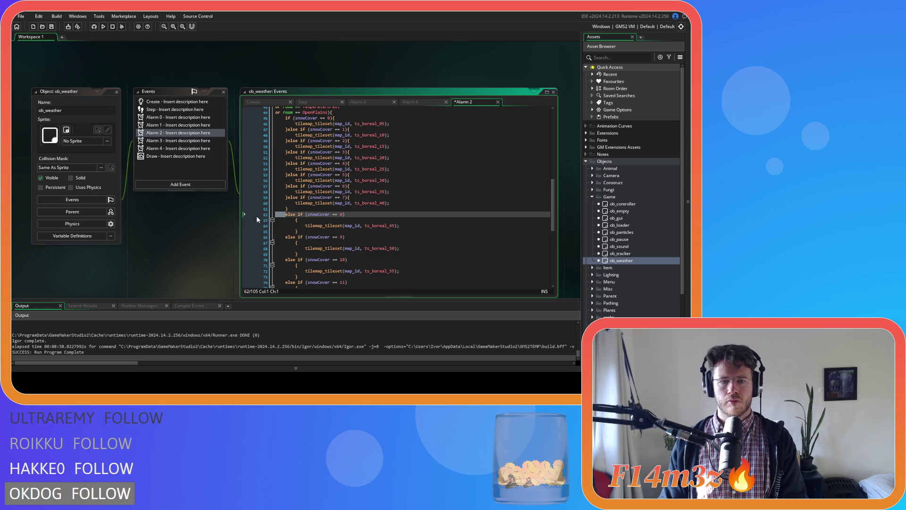
key(BackSpace)
key(BackSpace)
click(299, 214)
key(BackSpace)
key(BackSpace)
drag(300, 220, 251, 216)
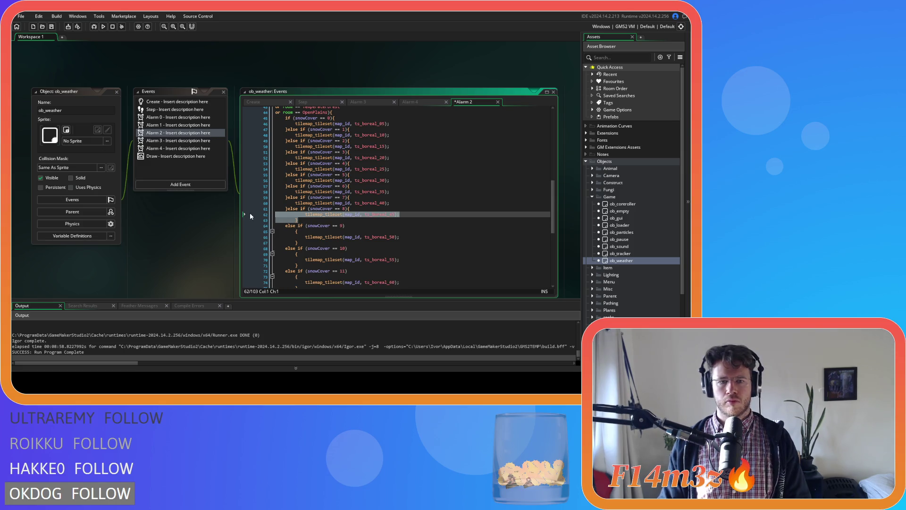
Join the snowCover 9 and 10 branches and their braces onto the previous lines
click(285, 226)
key(BackSpace)
key(BackSpace)
click(297, 226)
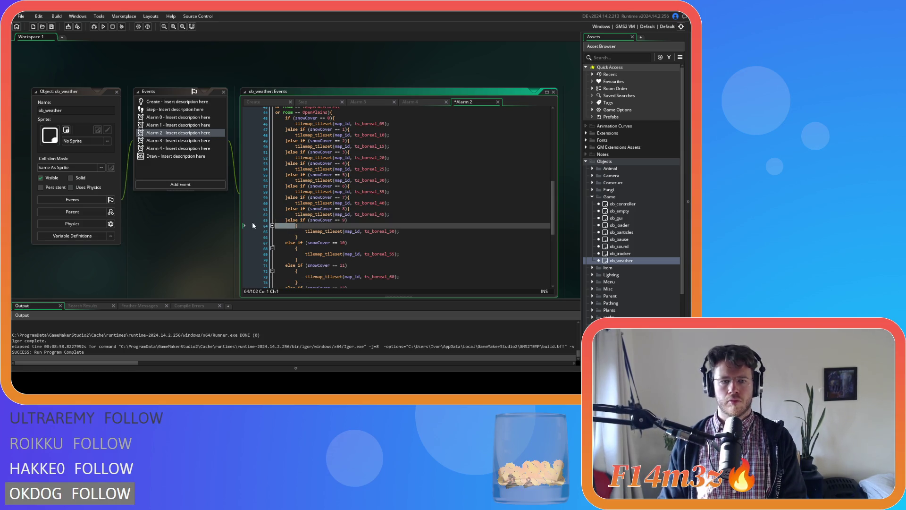
key(BackSpace)
key(BackSpace)
drag(299, 232, 258, 227)
click(281, 237)
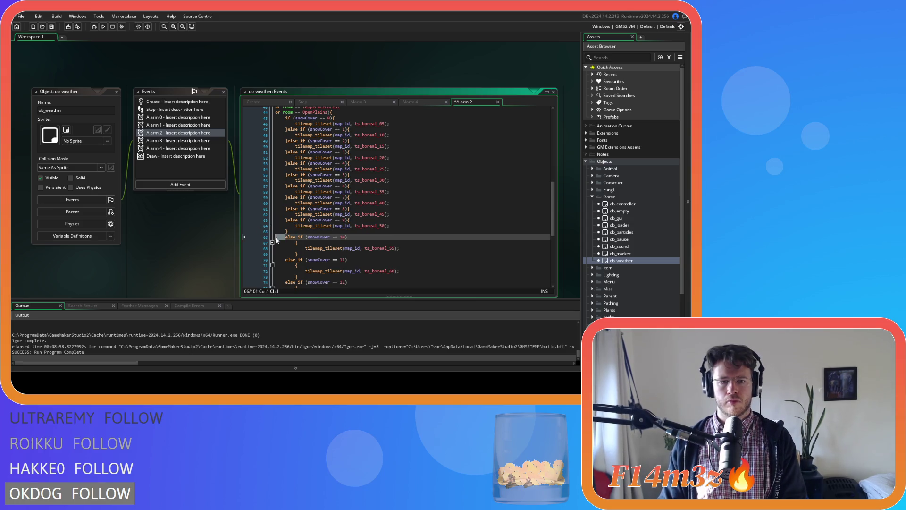
key(BackSpace)
key(BackSpace)
click(289, 239)
key(BackSpace)
key(BackSpace)
drag(298, 242, 258, 237)
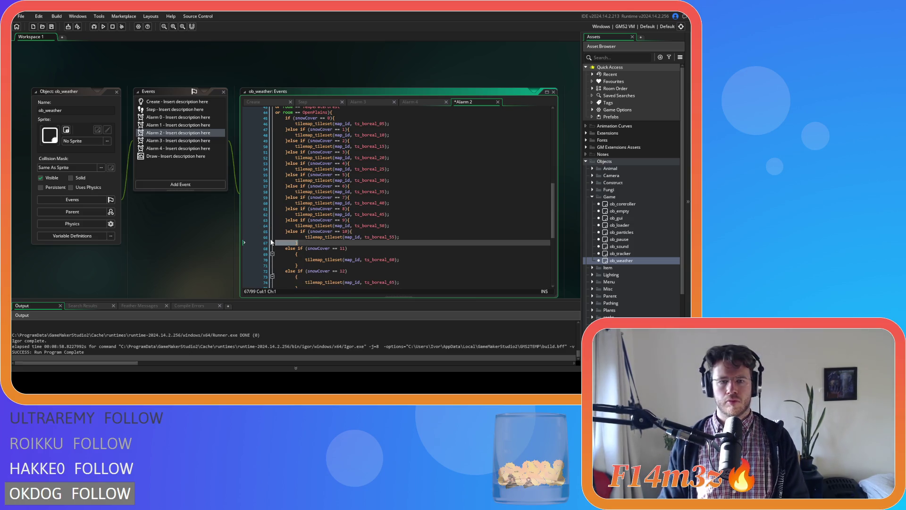
scroll(296, 206, down, 3)
Join the snowCover 11 and 12 branches and braces into compact lines
click(286, 179)
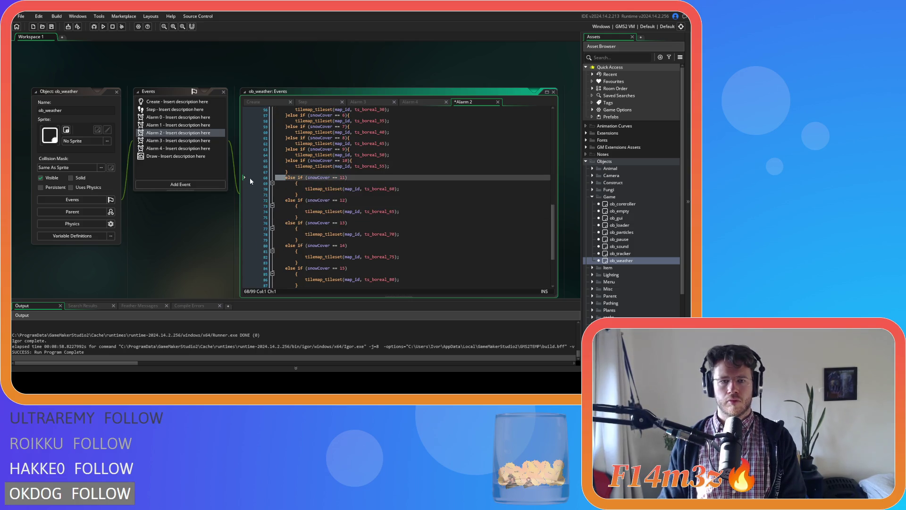
key(BackSpace)
key(BackSpace)
click(296, 183)
key(BackSpace)
key(BackSpace)
key(BackSpace)
drag(298, 183, 249, 181)
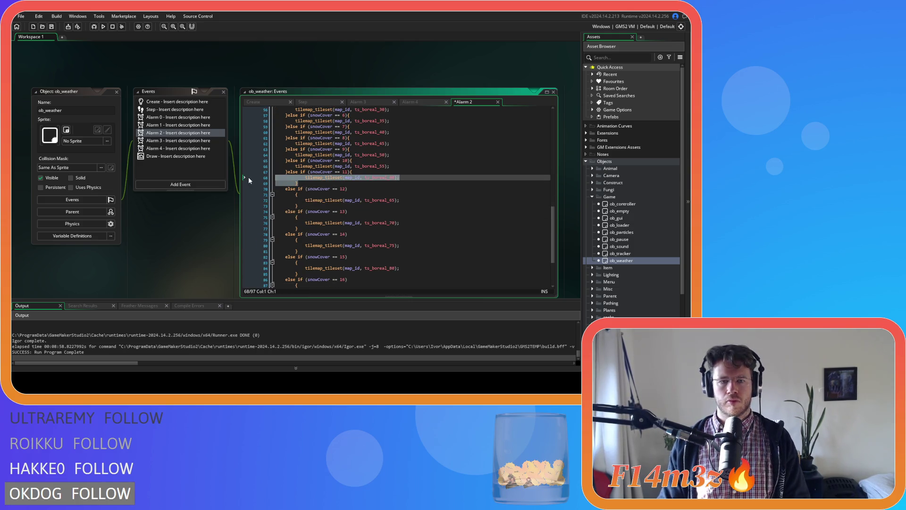
click(285, 189)
key(BackSpace)
key(BackSpace)
click(296, 189)
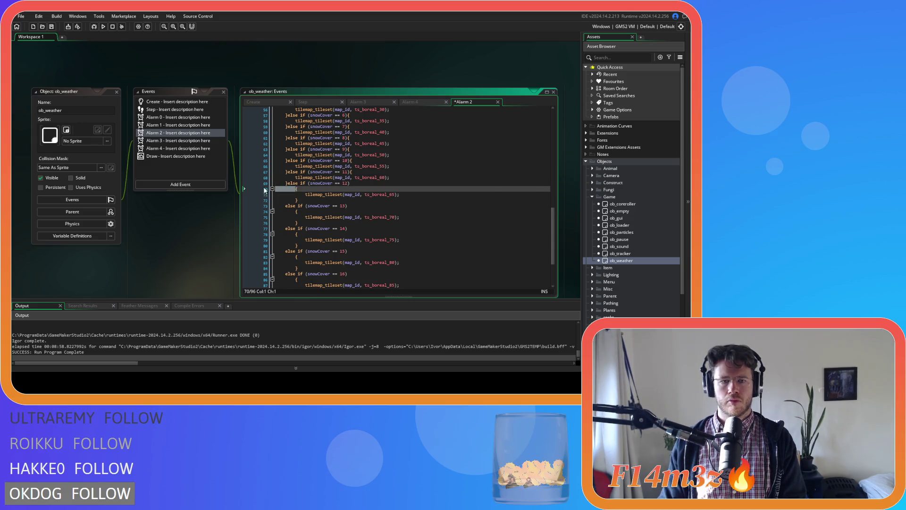
key(BackSpace)
key(BackSpace)
key(BackSpace)
drag(299, 195, 263, 192)
Compact the snowCover 13 and 14 branches, removing leftover line breaks
click(285, 200)
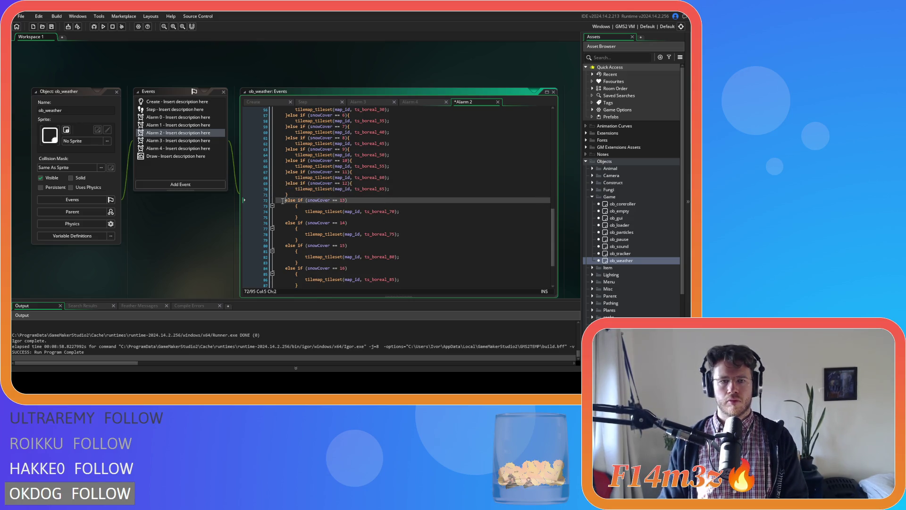
key(BackSpace)
key(BackSpace)
click(293, 200)
key(BackSpace)
key(BackSpace)
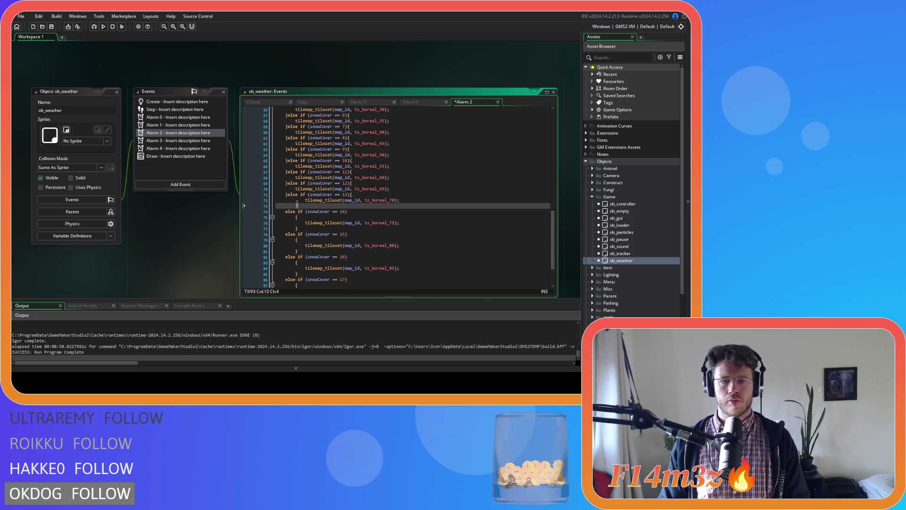
click(263, 212)
key(BackSpace)
key(BackSpace)
key(Down)
key(shift+Home)
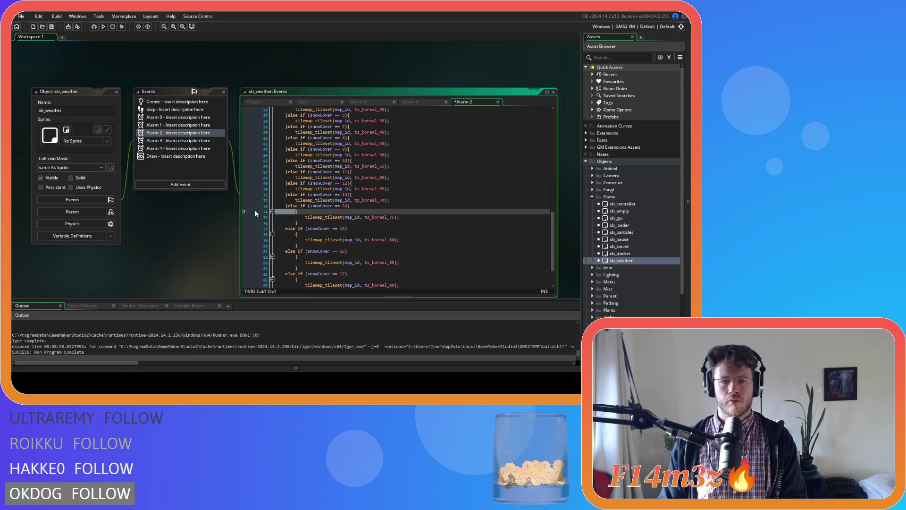
key(BackSpace)
key(BackSpace)
click(253, 212)
Compact the snowCover 15 and 16 branches, removing extra indentation and the lone brace
click(284, 223)
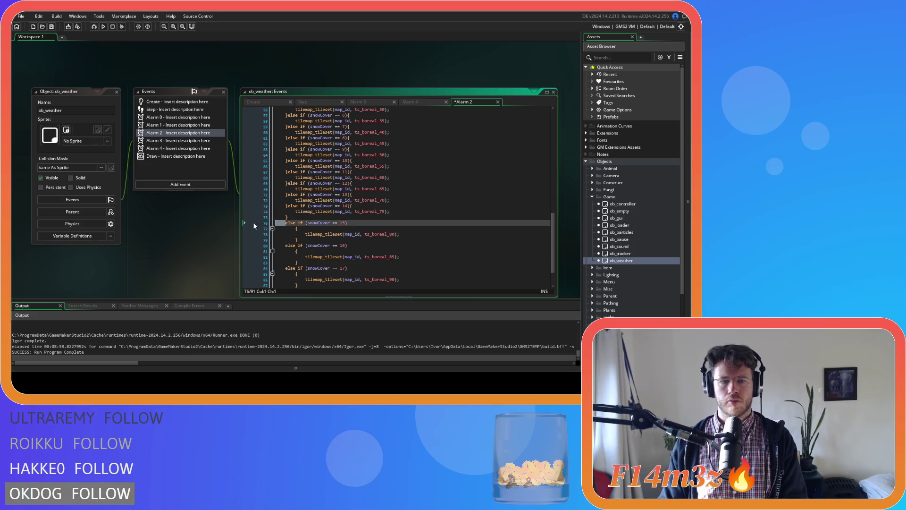
key(BackSpace)
key(BackSpace)
click(295, 223)
key(BackSpace)
key(BackSpace)
click(306, 229)
key(Home)
key(BackSpace)
click(285, 234)
key(BackSpace)
key(BackSpace)
click(291, 234)
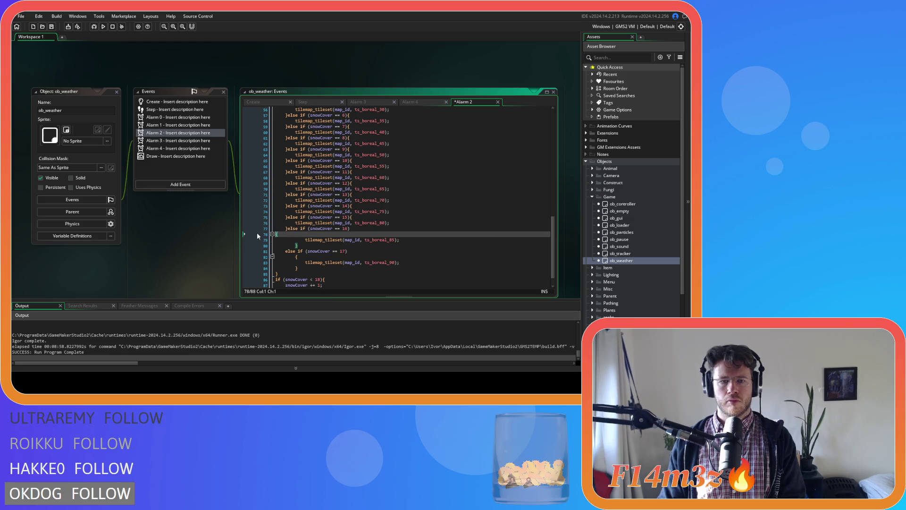
key(BackSpace)
key(BackSpace)
click(261, 234)
Join the snowCover 17 branch and its brace onto the previous closing brace
click(285, 246)
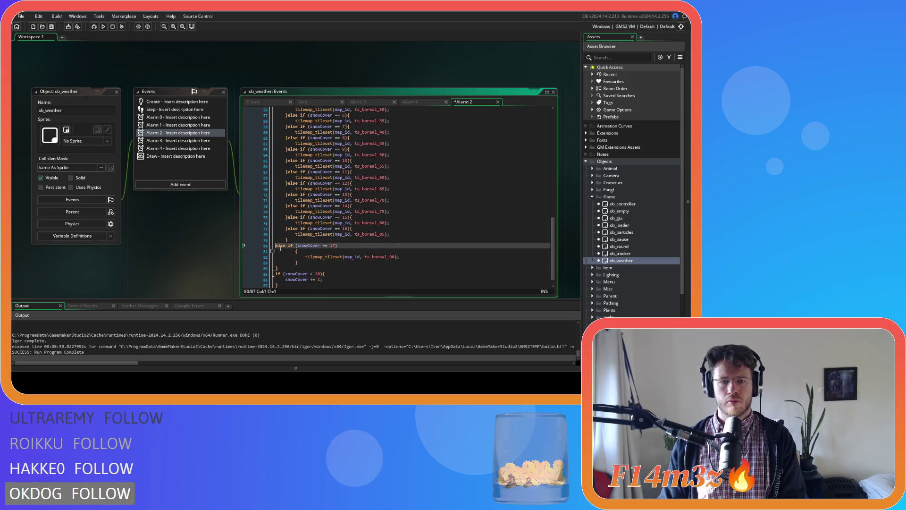
key(BackSpace)
key(BackSpace)
click(296, 246)
key(BackSpace)
key(BackSpace)
drag(303, 249, 268, 246)
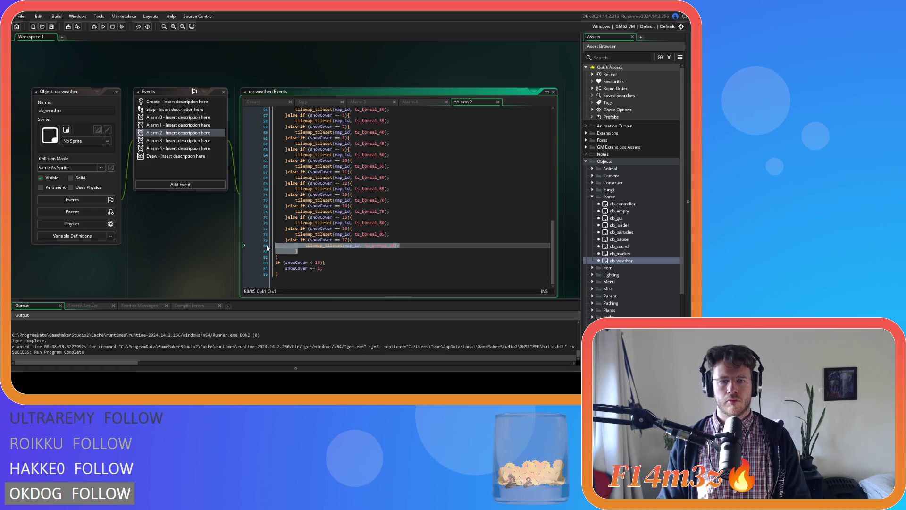
click(323, 234)
Open the Alarm 1 event and then the Alarm 0 event code
drag(553, 253, 534, 107)
click(167, 126)
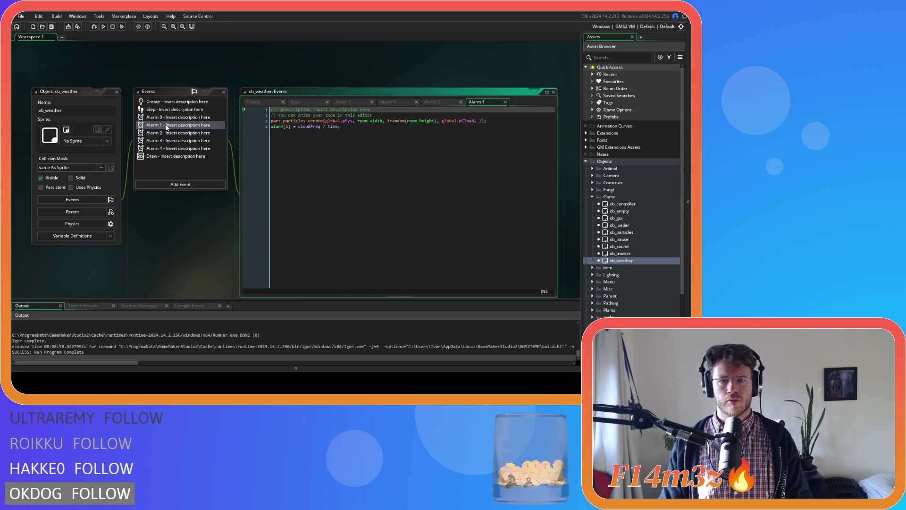
click(175, 119)
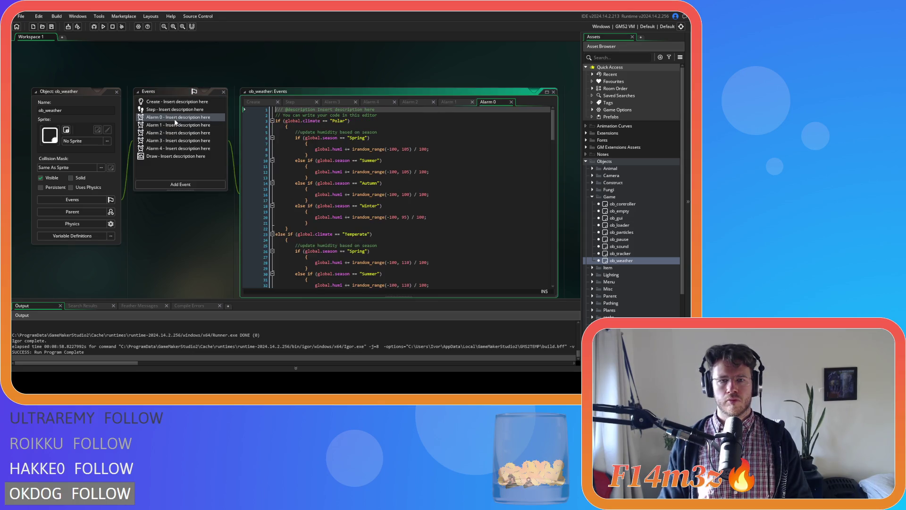
Pull the brace onto the Polar condition line and un-indent its season checks
scroll(348, 154, down, 20)
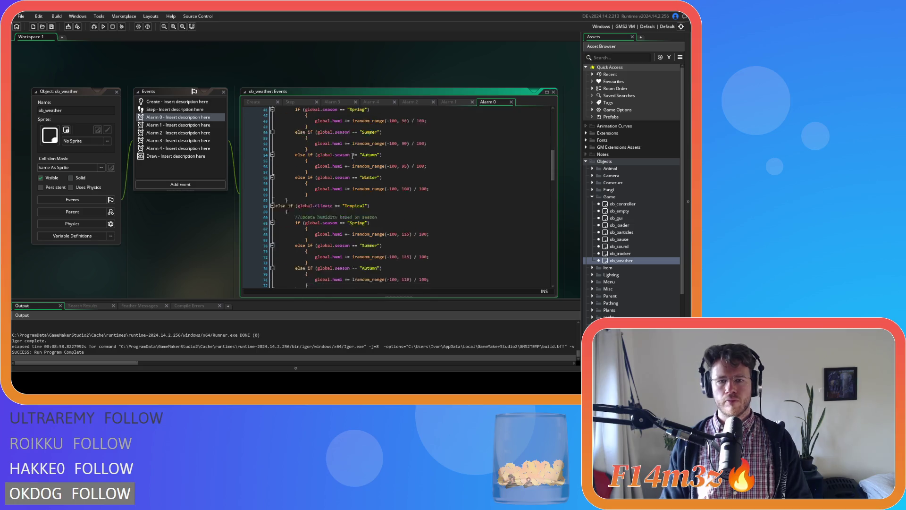
drag(555, 220, 533, 116)
click(273, 126)
key(Delete)
key(BackSpace)
mouse_move(300, 221)
mouse_down()
mouse_move(222, 159)
mouse_move(211, 123)
mouse_up()
key(shift+Tab)
Join the Temperate branch onto the closing brace, removing the blank line
click(279, 229)
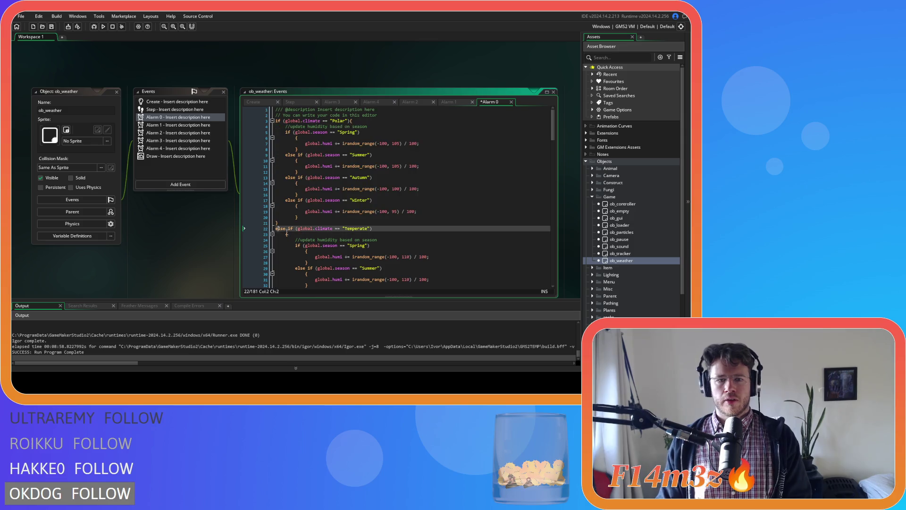
key(BackSpace)
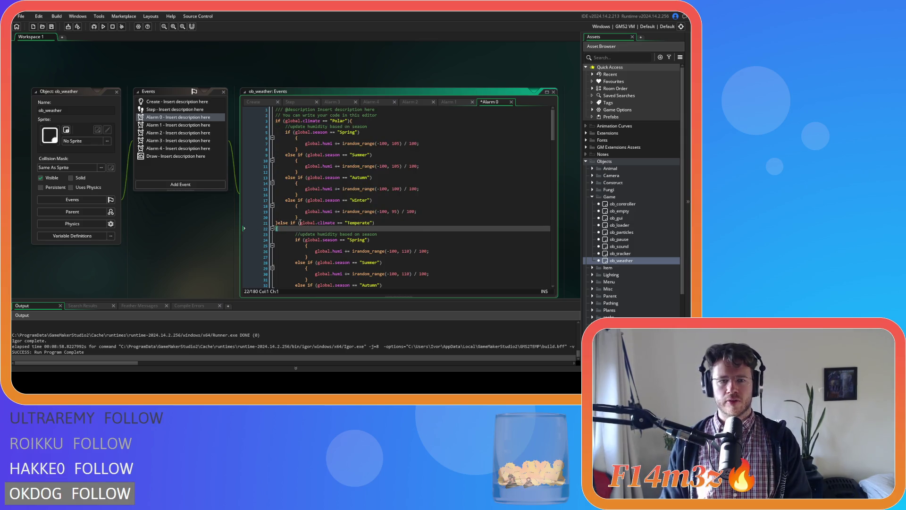
key(BackSpace)
scroll(302, 203, down, 8)
click(285, 179)
scroll(285, 180, up, 3)
drag(279, 240, 245, 142)
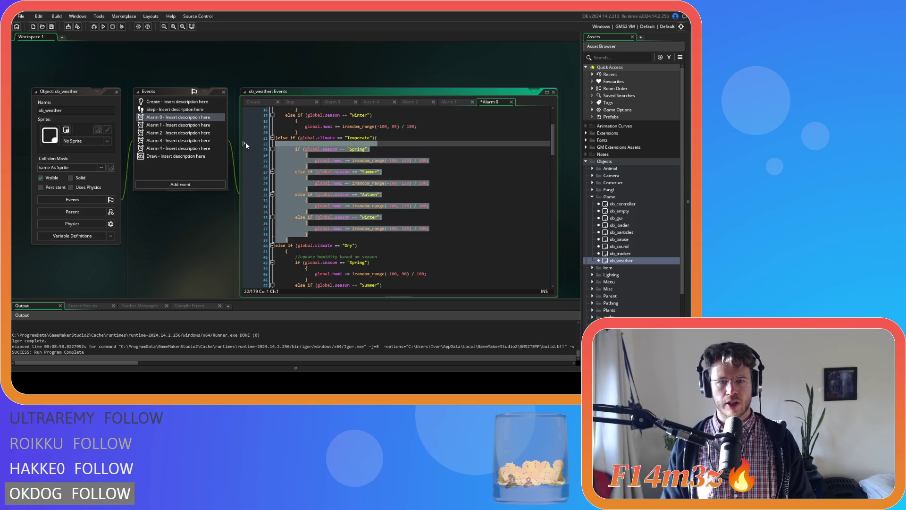
Compact the Dry branch header and brace, and un-indent its season checks
click(274, 247)
key(BackSpace)
click(286, 245)
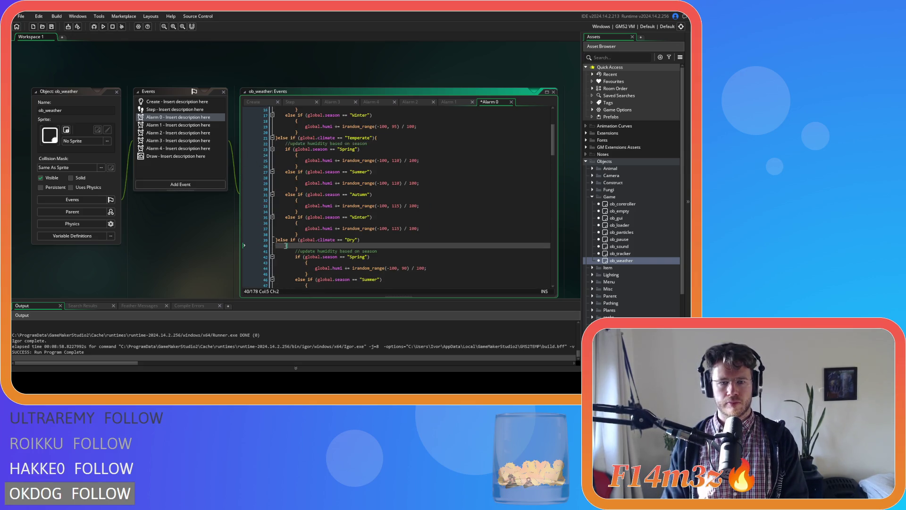
scroll(257, 246, down, 6)
key(BackSpace)
mouse_move(288, 242)
mouse_down()
mouse_move(269, 236)
mouse_move(243, 146)
mouse_up()
key(shift+Tab)
Compact the Tropical branch header and brace onto the closing brace line
click(276, 248)
key(BackSpace)
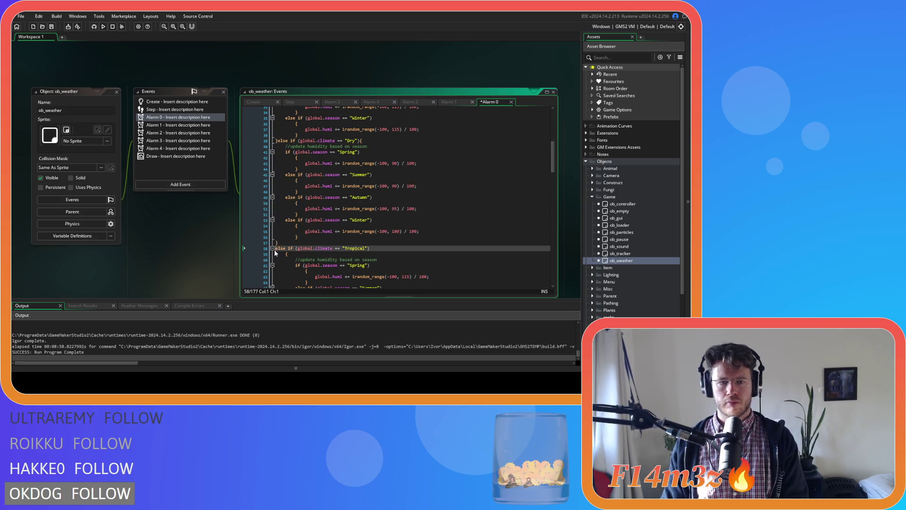
click(280, 248)
key(BackSpace)
key(BackSpace)
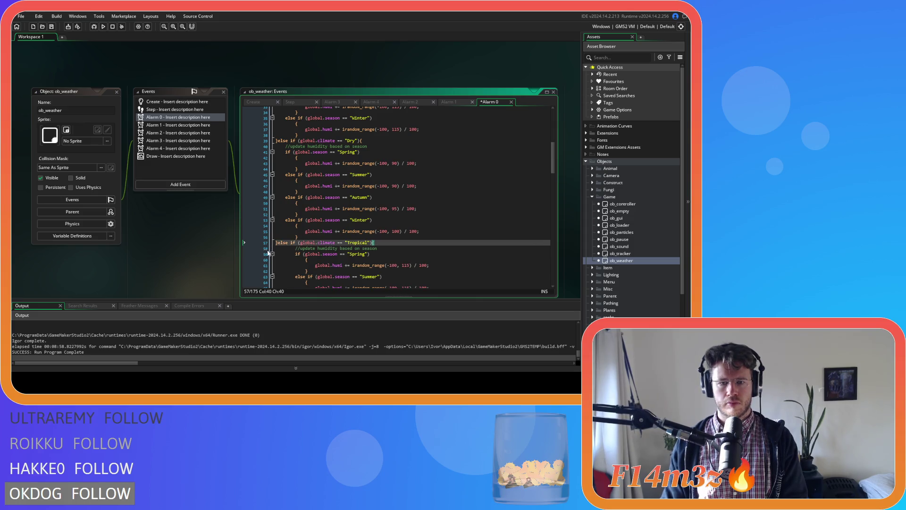
scroll(294, 265, down, 5)
mouse_move(293, 260)
mouse_down()
mouse_move(251, 180)
mouse_move(257, 160)
mouse_up()
scroll(312, 202, down, 4)
click(286, 206)
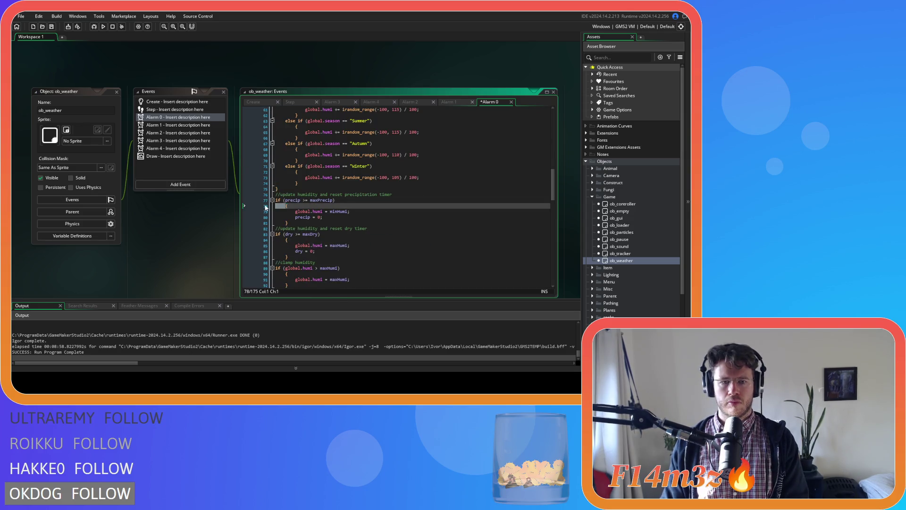
Pull the braces onto the maxPrecip and maxDry check lines and select their reset statements
key(BackSpace)
key(BackSpace)
drag(255, 220, 245, 203)
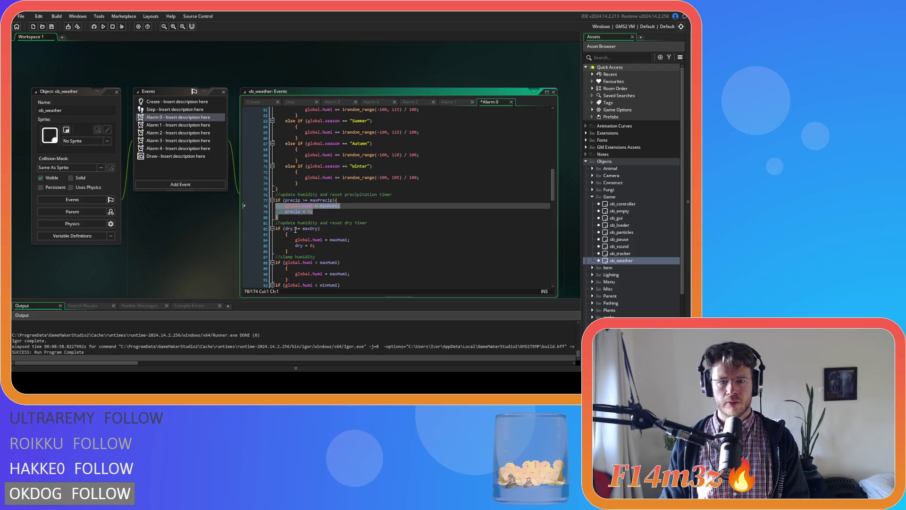
scroll(296, 230, down, 3)
click(285, 191)
key(BackSpace)
key(BackSpace)
mouse_move(245, 208)
mouse_down()
mouse_move(251, 200)
mouse_move(236, 191)
mouse_up()
scroll(255, 170, down, 5)
Join the braces onto the max/min humidity clamp lines and the humi < 10 check
click(262, 148)
key(BackSpace)
mouse_move(260, 154)
mouse_down()
mouse_move(241, 152)
mouse_move(239, 166)
mouse_up()
click(259, 165)
key(BackSpace)
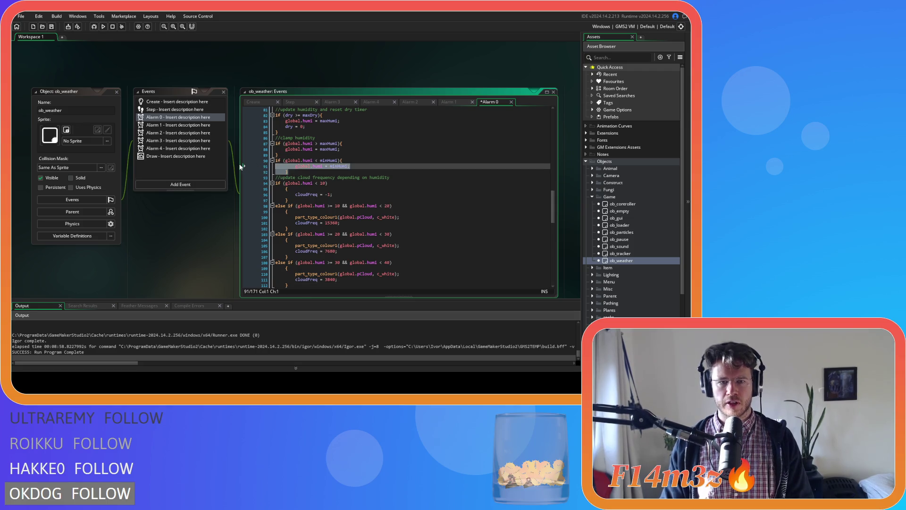
scroll(287, 179, down, 3)
click(286, 147)
key(BackSpace)
Collapse the humidity 10–20 branch into a compact }else if (...){ header
click(292, 151)
drag(292, 151, 253, 148)
click(278, 158)
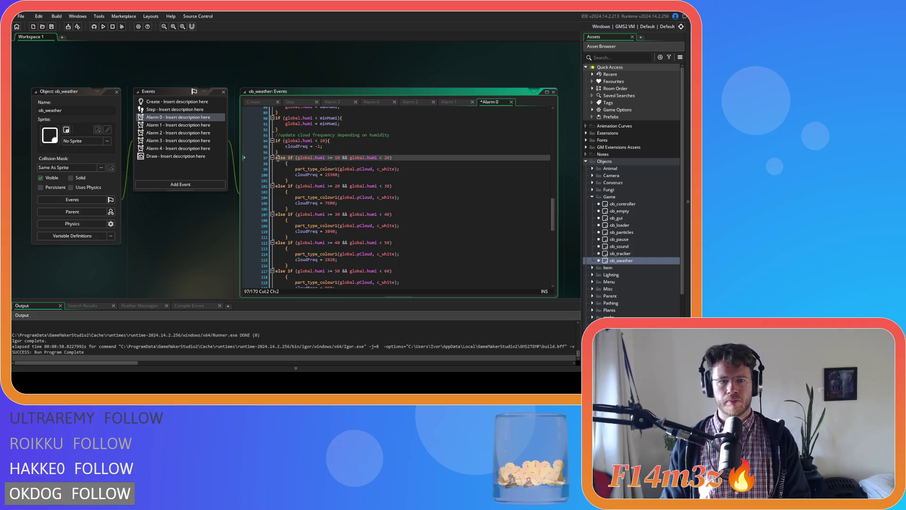
key(BackSpace)
click(286, 157)
key(BackSpace)
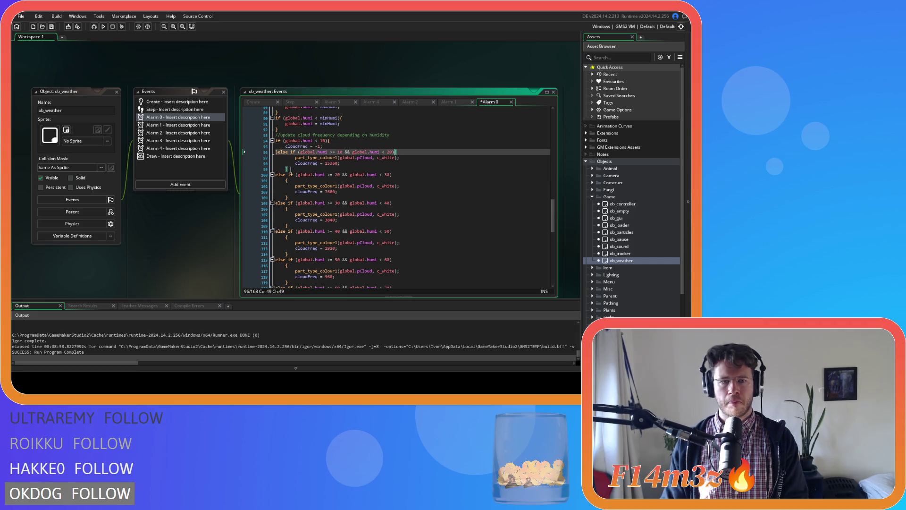
drag(288, 169, 242, 162)
key(shift+Up)
Compact the 20–30 and 30–40 humidity branches and outdent the 30–40 body
click(276, 175)
key(BackSpace)
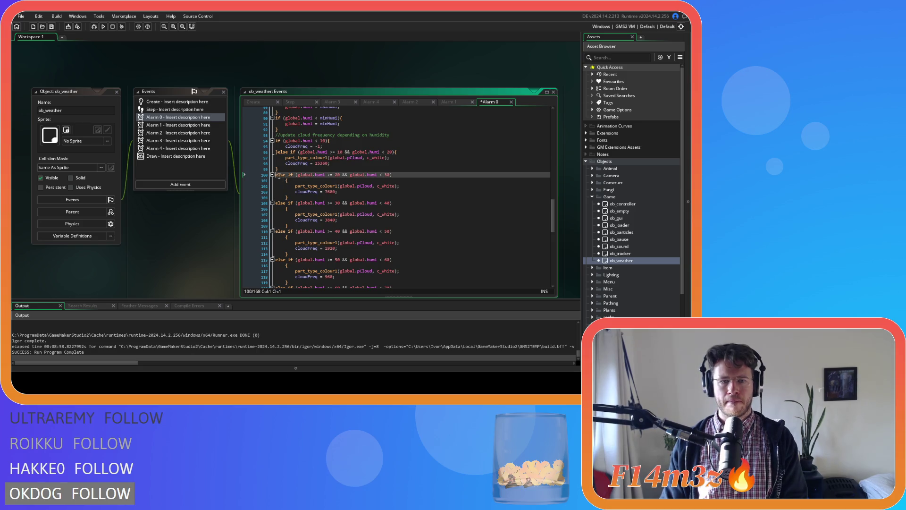
click(285, 175)
key(BackSpace)
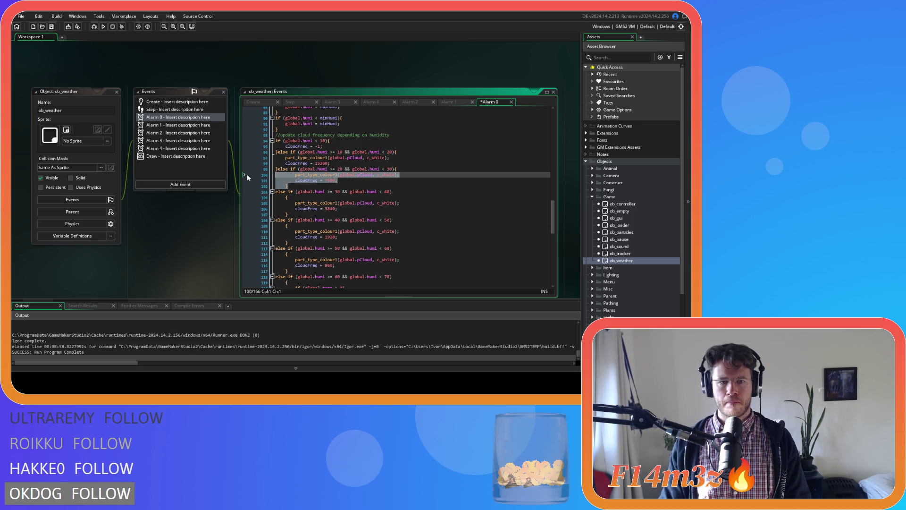
click(276, 191)
key(BackSpace)
click(285, 192)
key(BackSpace)
key(BackSpace)
drag(244, 204, 244, 192)
key(shift+Tab)
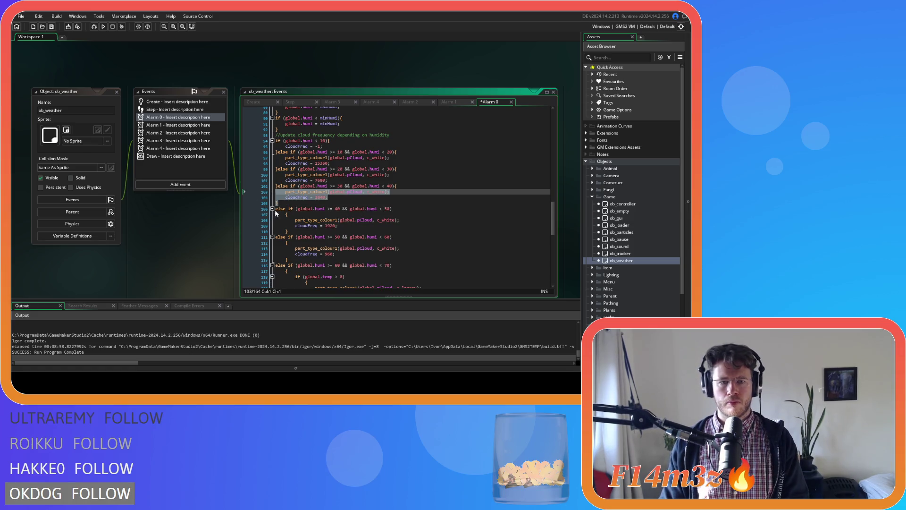
Undo the stray 40–50 brace and indent edits to restore the closing brace
click(277, 208)
key(BackSpace)
key(ctrl+z)
key(ctrl+z)
key(ctrl+z)
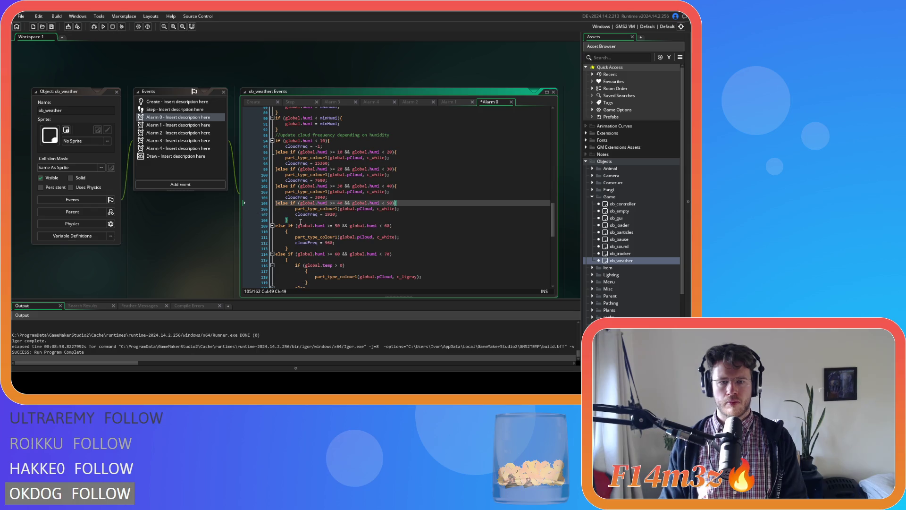
key(ctrl+z)
key(ctrl+z)
key(ctrl+z)
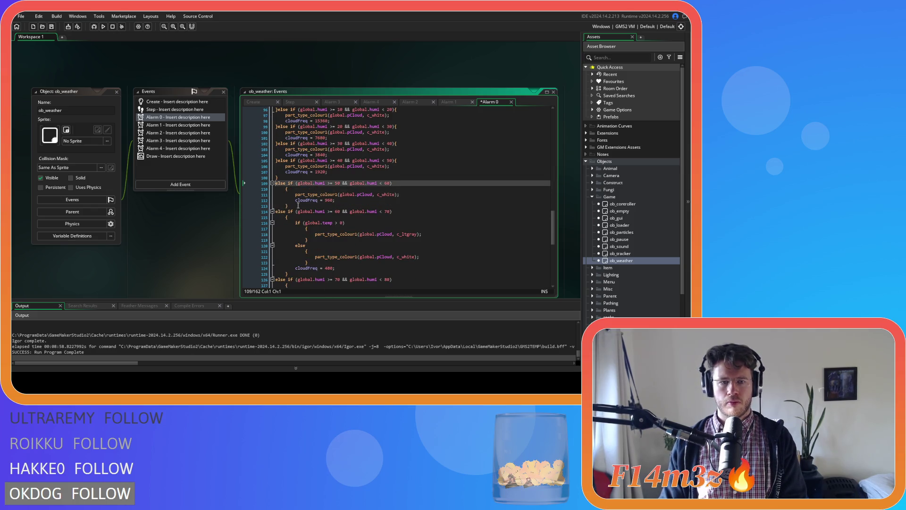
key(ctrl+z)
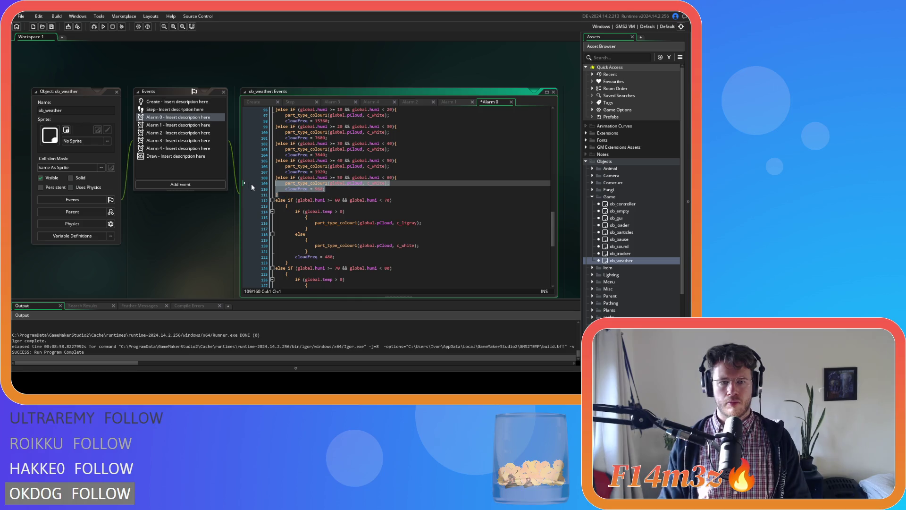
Join the braces onto the next humidity else-if header and outdent its body one level
click(278, 203)
click(272, 200)
key(ctrl+z)
key(ctrl+z)
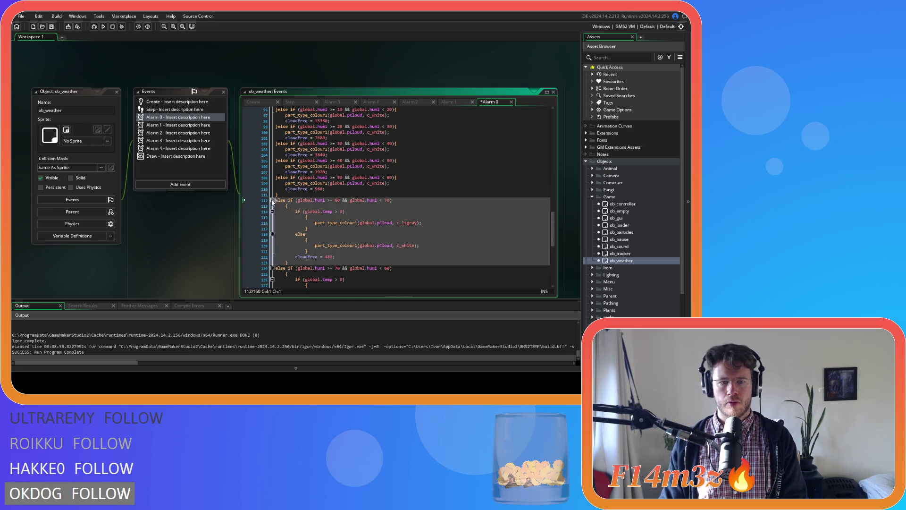
key(ctrl+z)
key(ctrl+z)
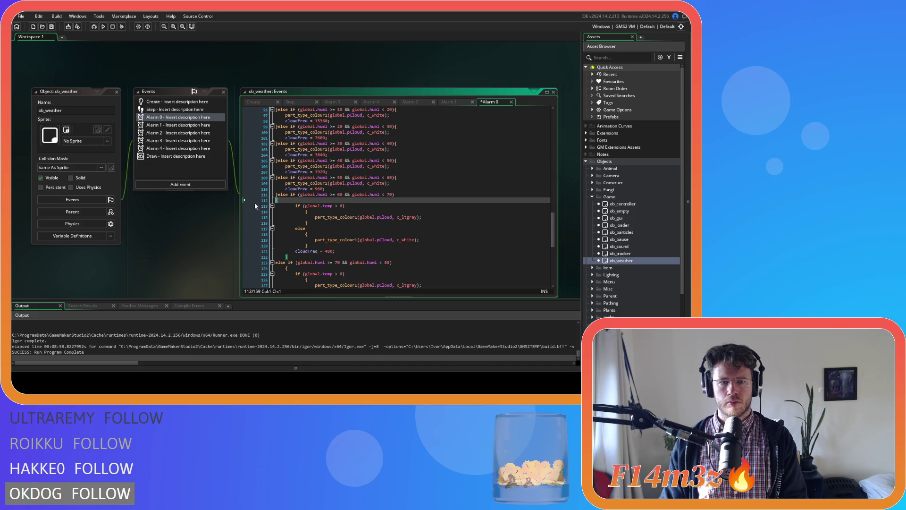
mouse_move(289, 251)
mouse_down()
mouse_move(271, 247)
mouse_move(236, 205)
mouse_move(247, 205)
mouse_up()
key(shift+Tab)
Compact the 60–70 branch's temperature if/else and outdent both bodies
click(296, 206)
key(BackSpace)
key(shift+Tab)
click(282, 218)
key(BackSpace)
key(BackSpace)
key(Delete)
key(Delete)
key(Delete)
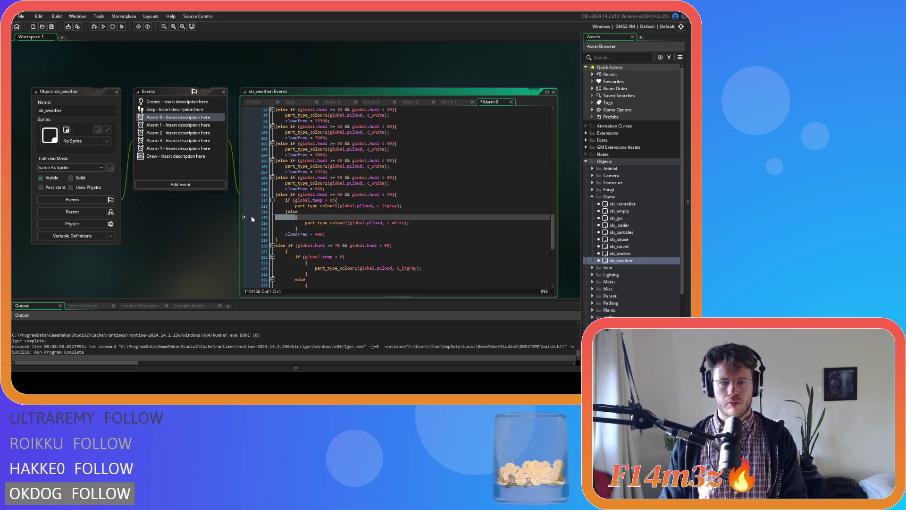
drag(300, 225, 256, 213)
key(shift+Tab)
scroll(264, 203, down, 3)
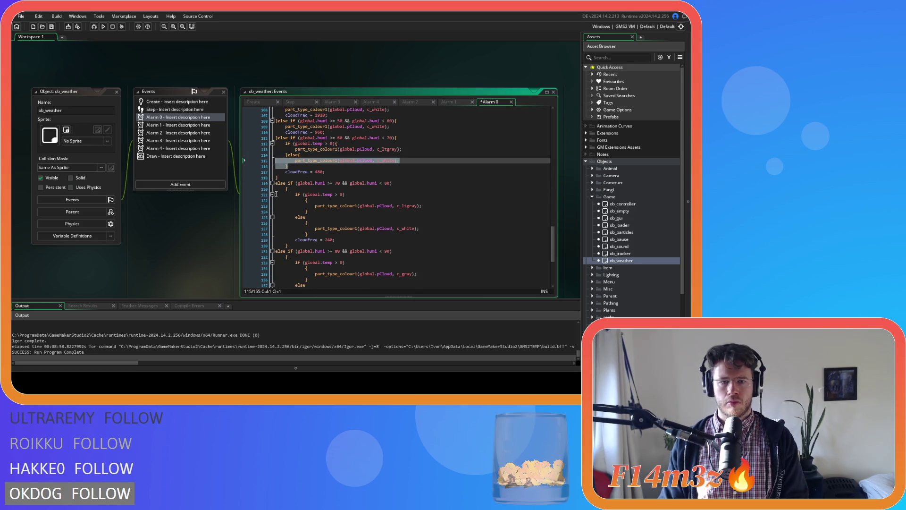
Turn the 70–80 branch into a compact }else if (...){ header and outdent its body
click(279, 183)
key(BackSpace)
drag(287, 183, 245, 184)
key(Delete)
key(Delete)
drag(288, 235, 232, 187)
key(shift+Tab)
Compact the 70–80 temperature check and its else, outdenting the light grey colour line
click(249, 189)
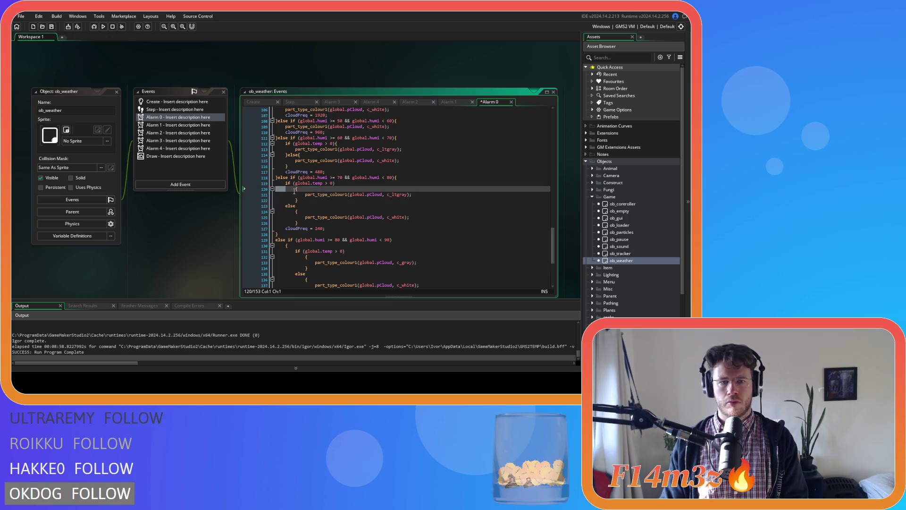
key(BackSpace)
key(BackSpace)
drag(252, 186, 265, 195)
key(shift+Tab)
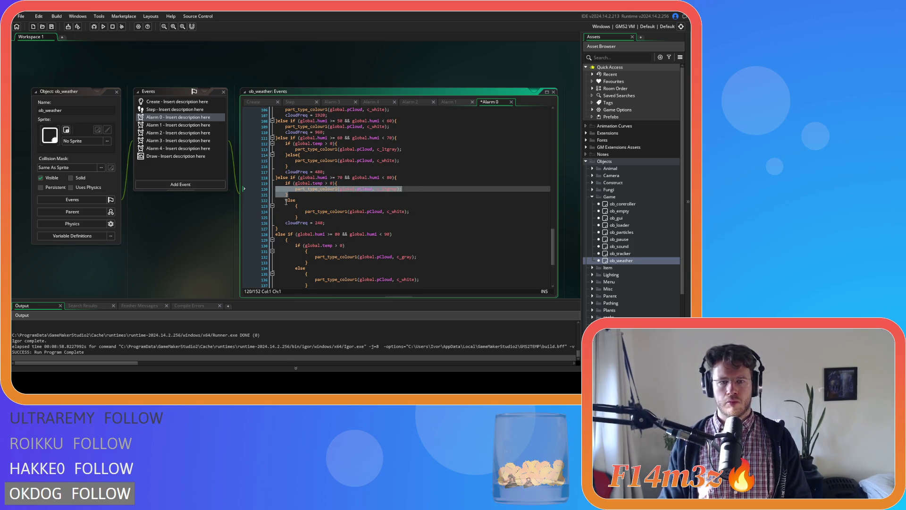
click(284, 200)
key(BackSpace)
key(BackSpace)
text({)
key(Delete)
click(287, 206)
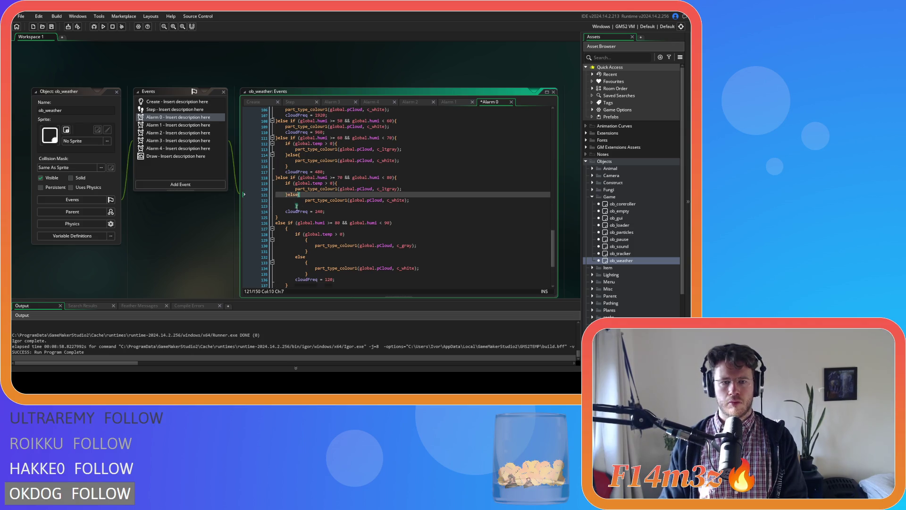
drag(287, 207, 248, 197)
scroll(253, 198, down, 3)
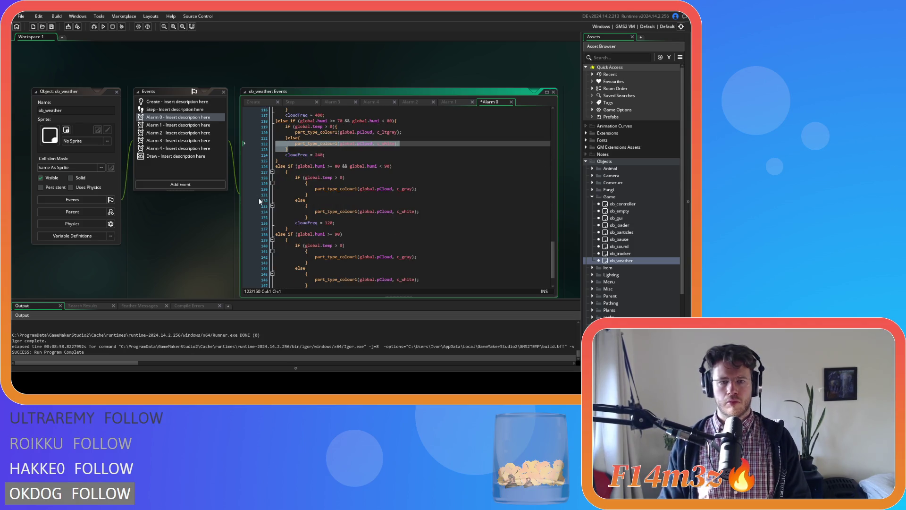
Merge the 80–90 else-if header onto one line and outdent its body
click(276, 166)
key(BackSpace)
key(Down)
key(Home)
key(ctrl+BackSpace)
mouse_move(296, 217)
mouse_down()
mouse_move(245, 183)
mouse_move(247, 173)
mouse_move(270, 180)
mouse_up()
key(shift+Tab)
Compact the 80–90 temperature check into }else{ form and outdent the else body
click(250, 175)
key(BackSpace)
click(287, 184)
key(BackSpace)
key(Down)
key(Home)
key(BackSpace)
click(304, 188)
drag(304, 188, 249, 181)
key(shift+Tab)
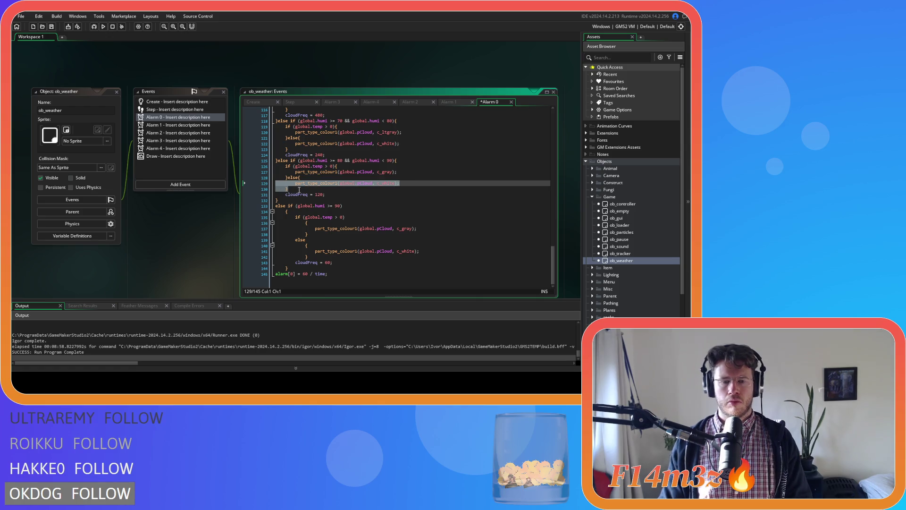
Merge the humi >= 90 header, outdent its body, and join the temperature check brace
click(277, 207)
key(BackSpace)
key(Down)
key(Home)
key(BackSpace)
mouse_move(291, 274)
mouse_down()
mouse_move(291, 223)
mouse_move(225, 229)
mouse_up()
key(shift+Tab)
key(BackSpace)
key(BackSpace)
key(BackSpace)
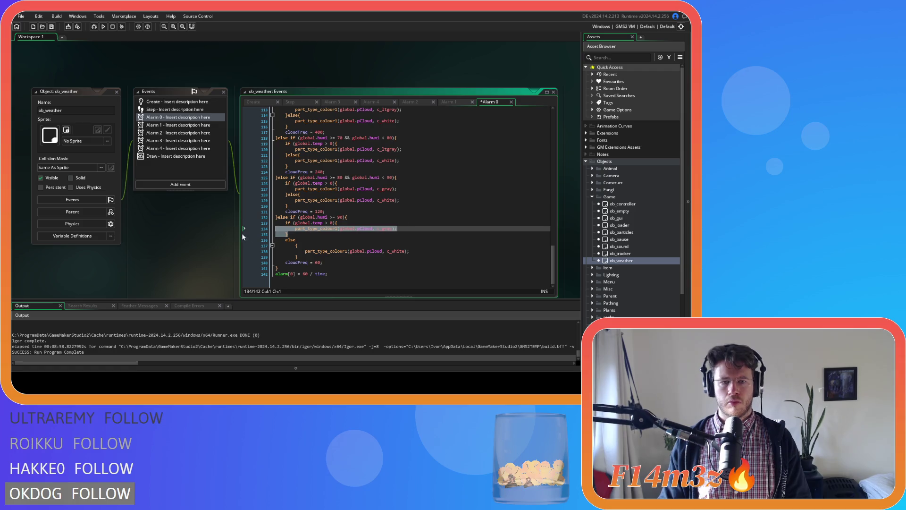
Join the final else onto its braces and outdent the last else body
click(281, 241)
key(BackSpace)
key(BackSpace)
key(BackSpace)
key(End)
key(Delete)
key(Delete)
key(Delete)
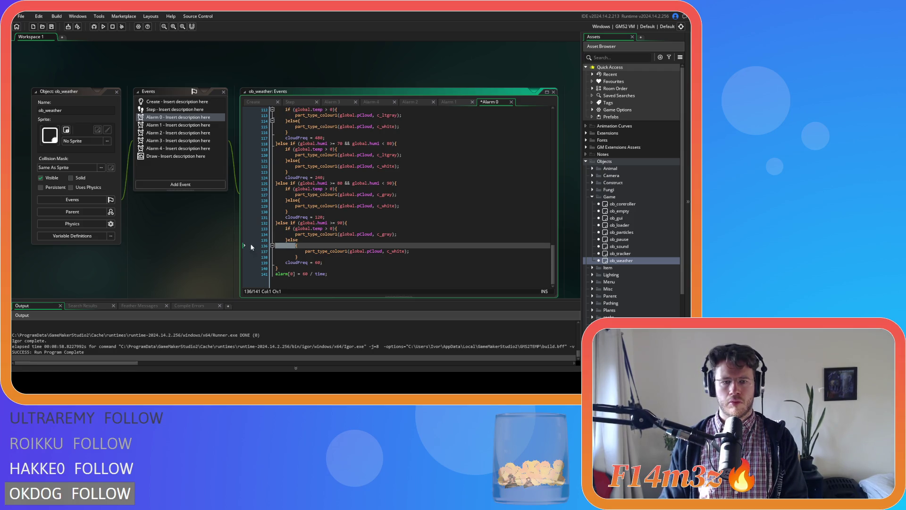
drag(317, 258, 250, 247)
key(shift+Tab)
Save the edited Alarm 0 code
key(ctrl+s)
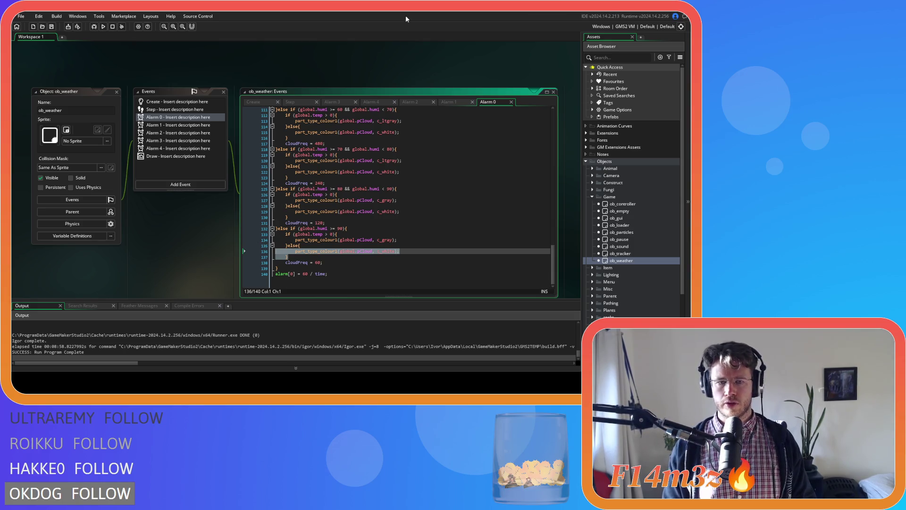
click(377, 228)
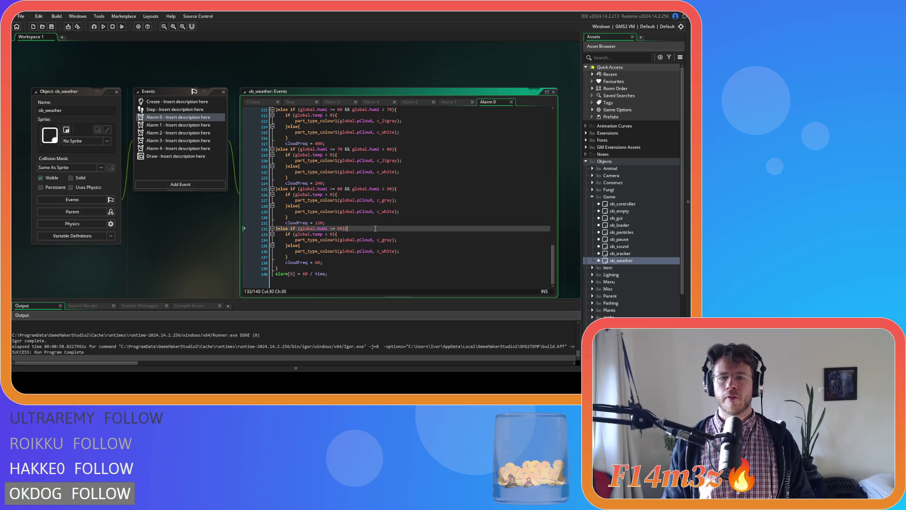
scroll(528, 189, up, 20)
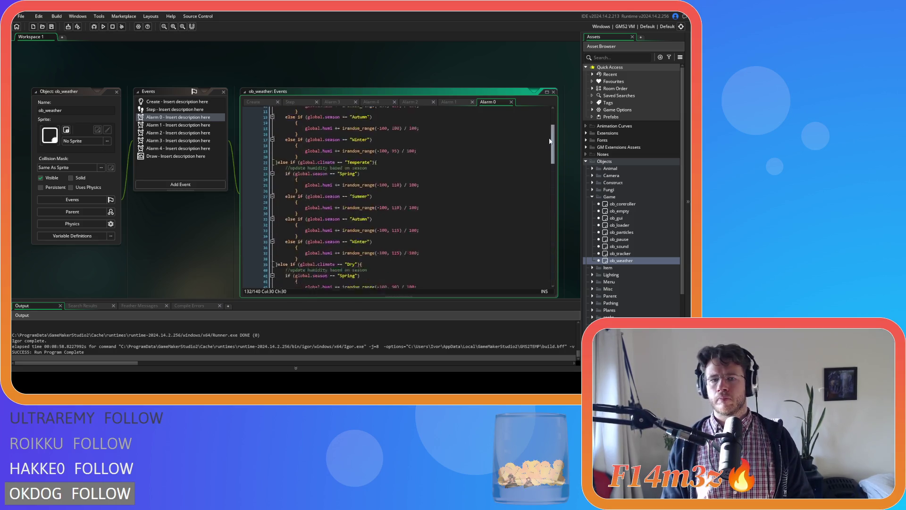
Join the Polar Spring brace onto its if line, outdent the body, and attach Summer's else-if
drag(293, 138, 247, 138)
key(End)
key(Delete)
key(shift+Tab)
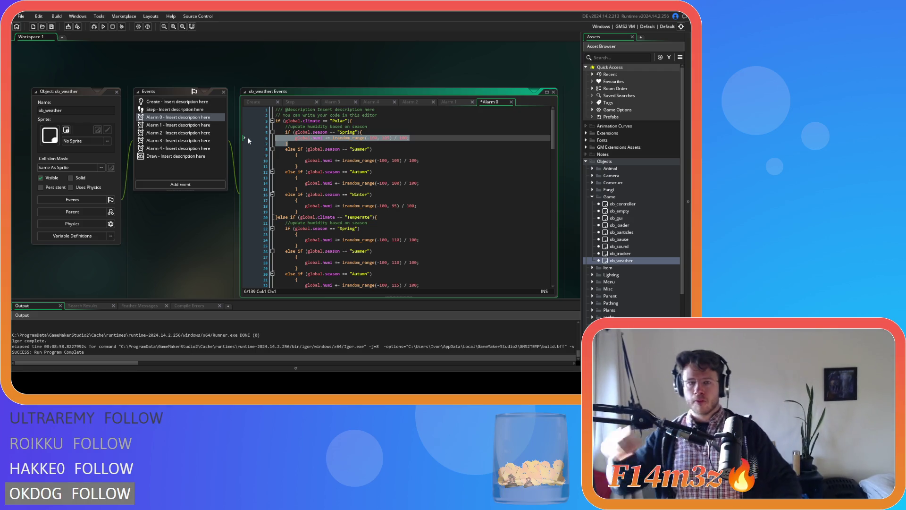
click(285, 149)
key(BackSpace)
key(BackSpace)
Join the Polar Summer and Autumn braces onto their else-if lines and outdent the Autumn body
key(End)
key(Delete)
key(Delete)
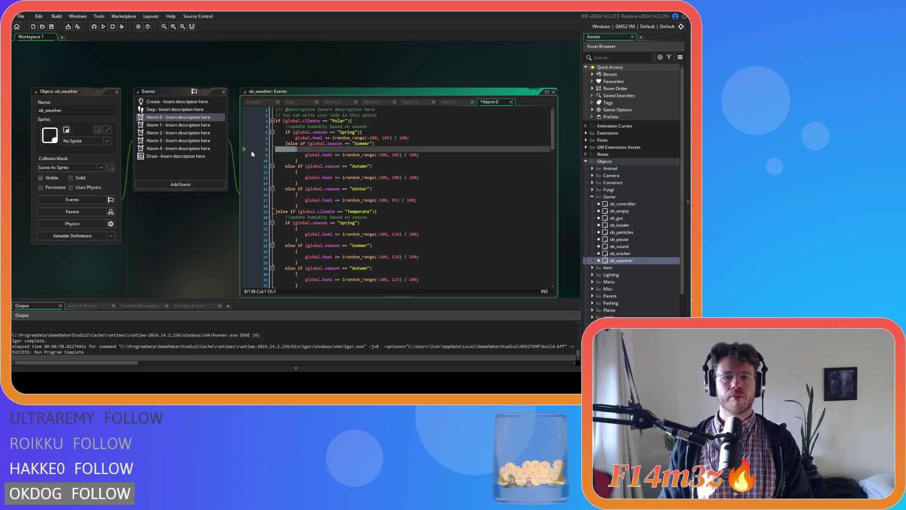
click(295, 155)
key(BackSpace)
key(End)
key(Delete)
key(Delete)
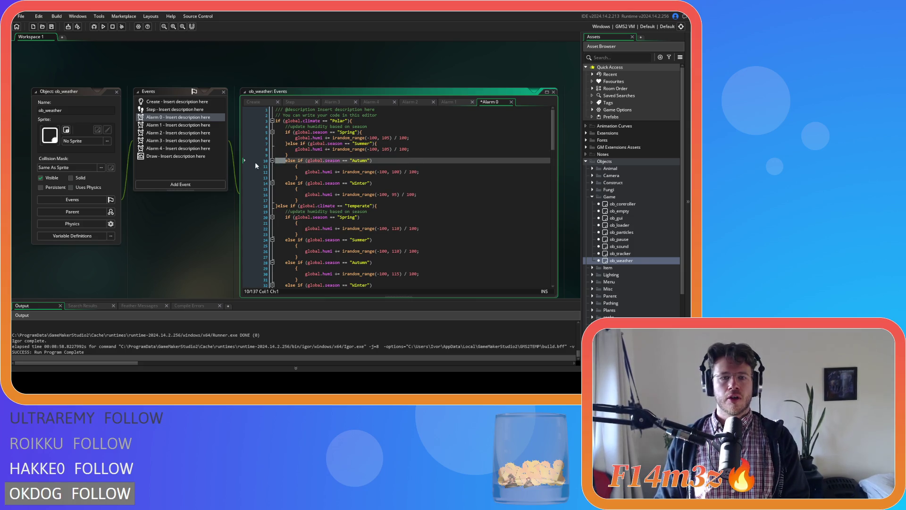
key(End)
key(Delete)
key(Delete)
mouse_move(298, 166)
mouse_down()
mouse_move(276, 160)
mouse_move(278, 175)
mouse_up()
key(shift+Tab)
Compact the Polar Winter else-if onto its braces and outdent its body one level
click(285, 173)
key(BackSpace)
key(End)
key(Delete)
key(Delete)
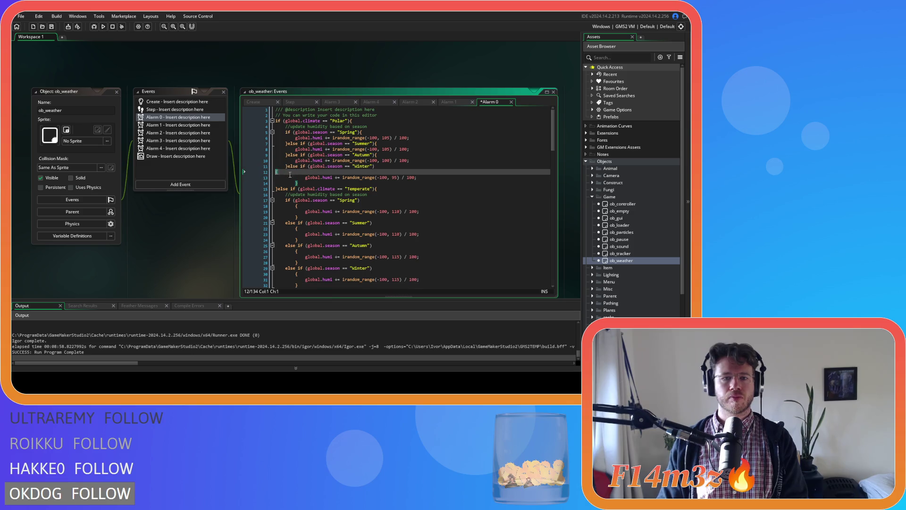
key(Delete)
key(shift+Up)
key(shift+Tab)
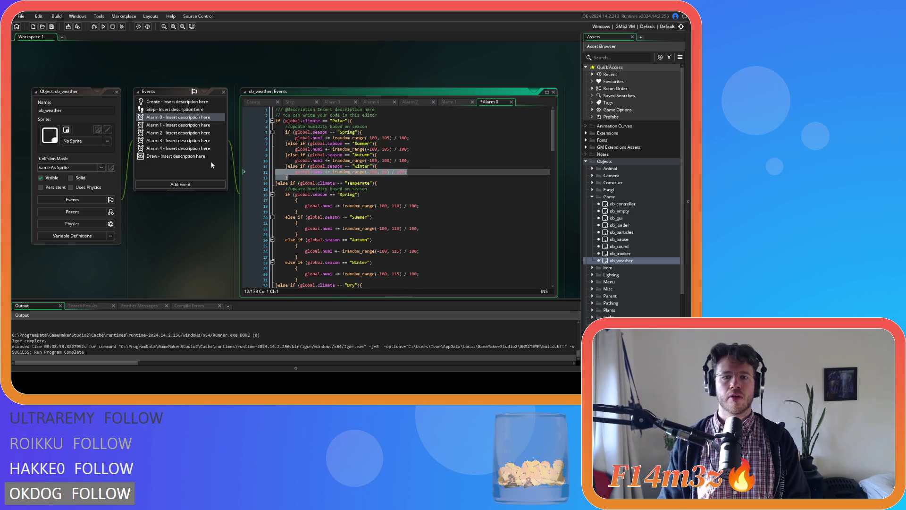
Compact the Temperate Spring and Summer checks and outdent both bodies
scroll(306, 191, down, 2)
click(293, 173)
key(BackSpace)
key(BackSpace)
click(272, 184)
key(shift+Up)
key(shift+Up)
key(shift+Tab)
click(285, 183)
key(BackSpace)
key(End)
key(Delete)
key(Delete)
click(254, 183)
key(shift+Down)
key(shift+Down)
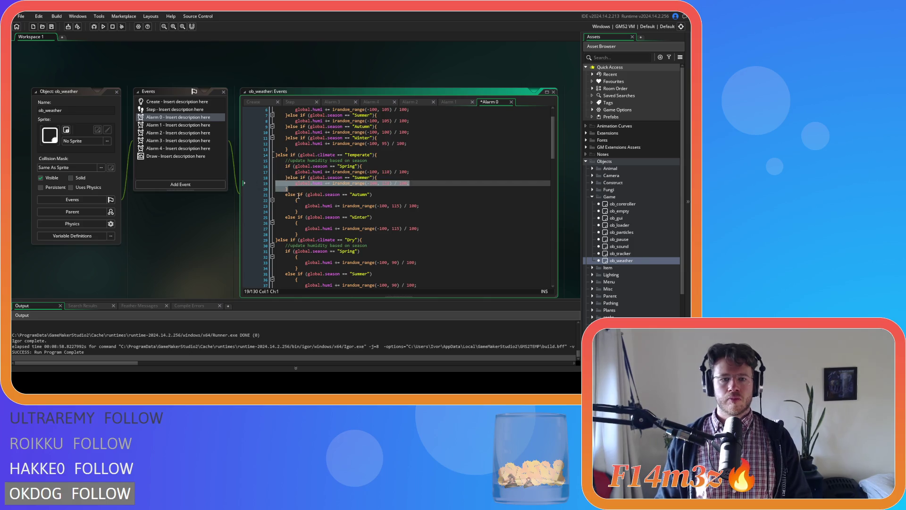
key(shift+Tab)
Compact the Temperate Autumn and Winter else-ifs and outdent their bodies
key(BackSpace)
key(End)
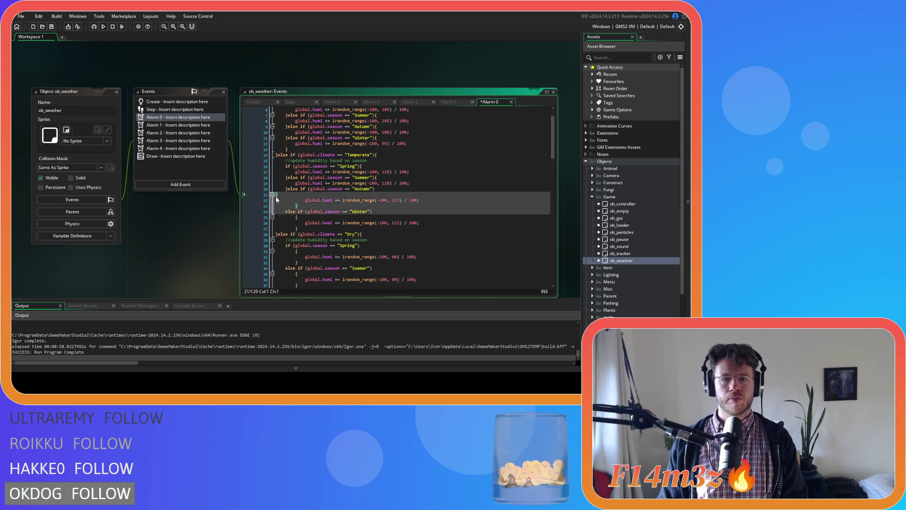
key(Delete)
key(Delete)
click(257, 201)
key(shift+Up)
key(shift+Tab)
click(285, 206)
key(BackSpace)
key(End)
key(Delete)
key(Delete)
click(308, 213)
key(shift+Up)
key(shift+Tab)
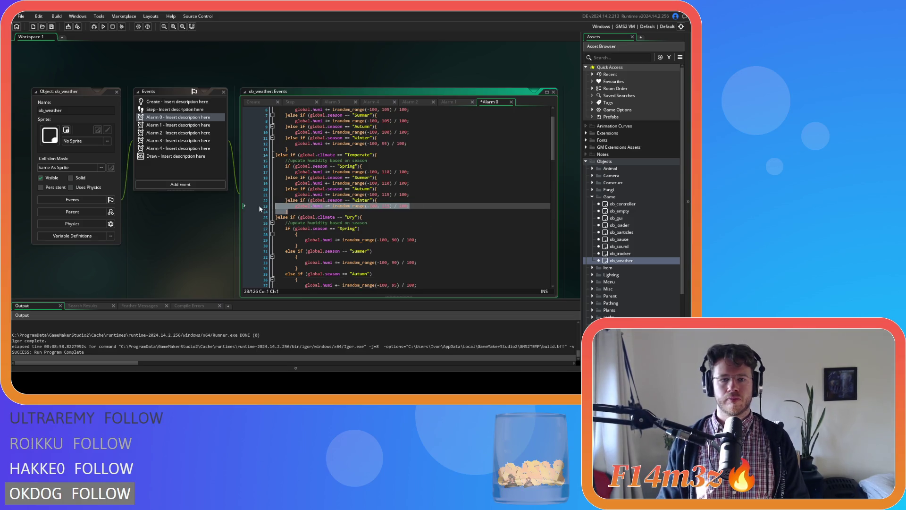
Join the Dry Spring check's opening brace onto its line and outdent its body
scroll(284, 181, down, 3)
click(295, 178)
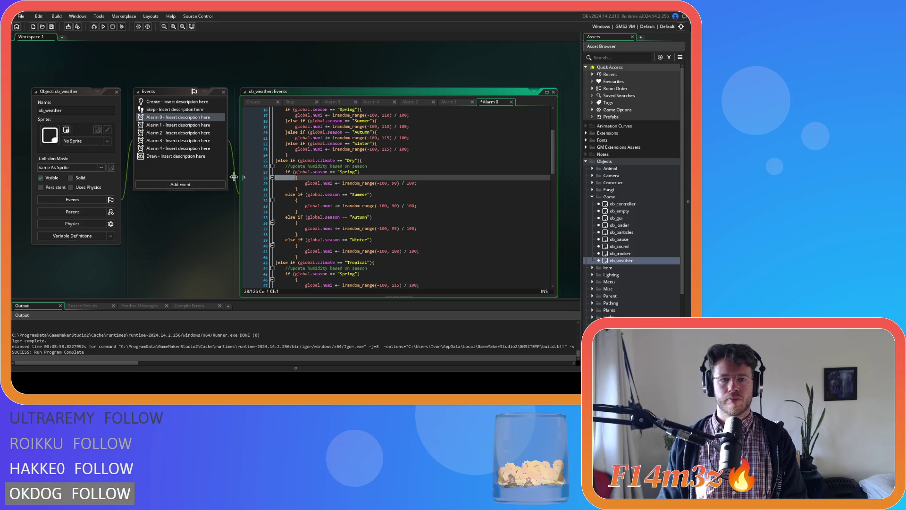
key(BackSpace)
key(BackSpace)
key(BackSpace)
click(256, 183)
key(shift+Up)
key(shift+Tab)
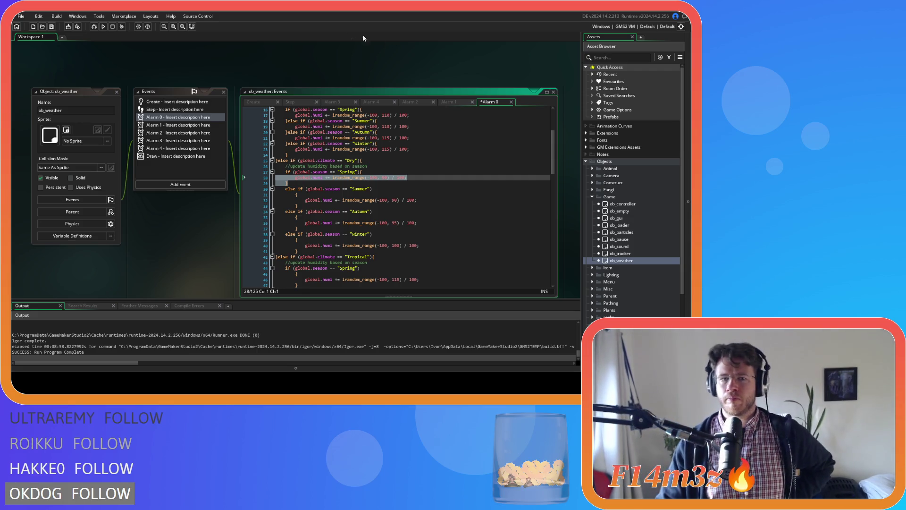
click(52, 25)
Join the Summer else-if with its braces and outdent the Summer body
click(325, 200)
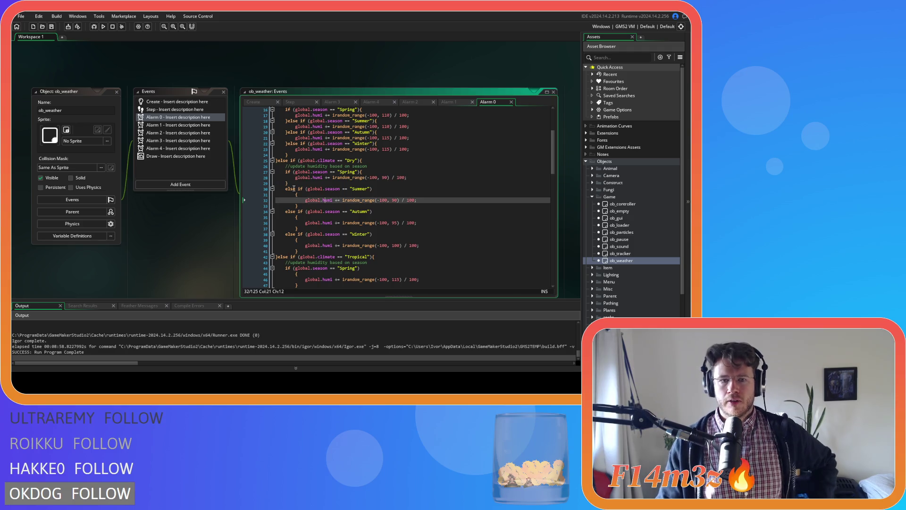
click(285, 189)
key(BackSpace)
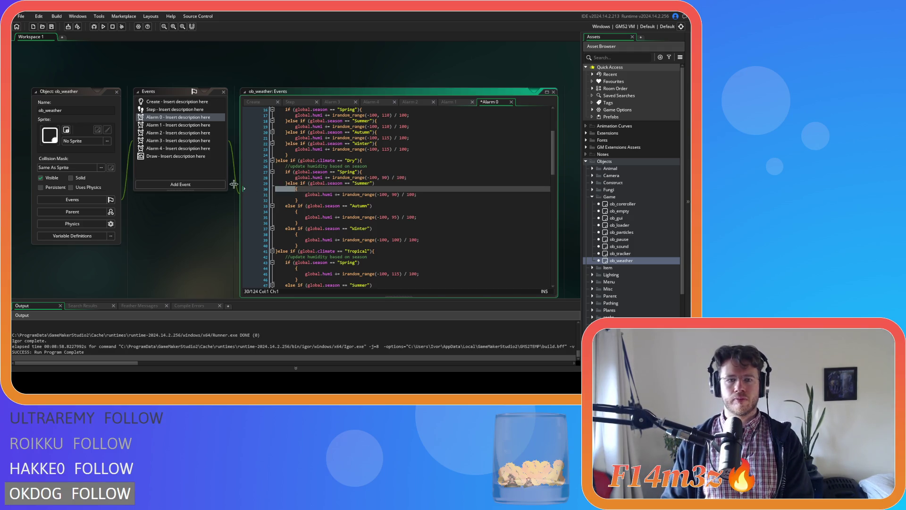
key(End)
key(Delete)
drag(311, 196, 247, 185)
key(shift+Tab)
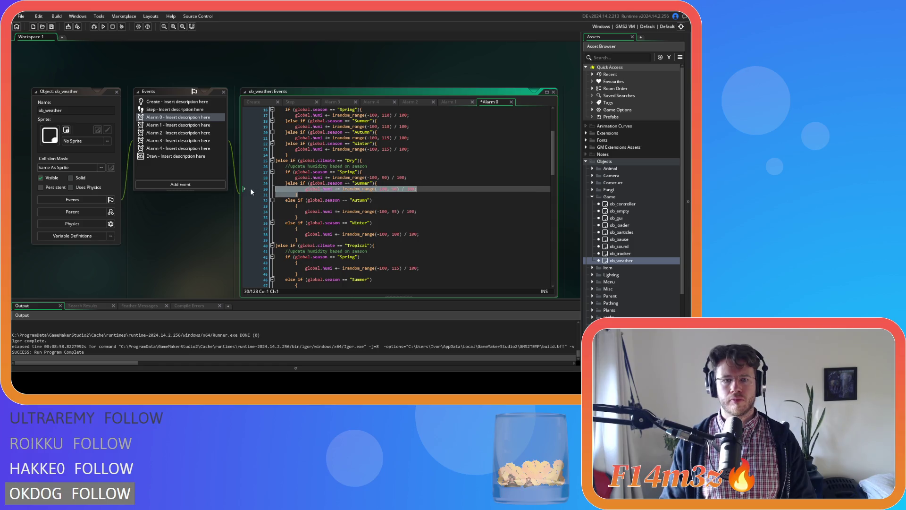
Compact the Autumn and Winter else-if branches, outdenting the Autumn body
click(286, 200)
key(BackSpace)
key(End)
key(Delete)
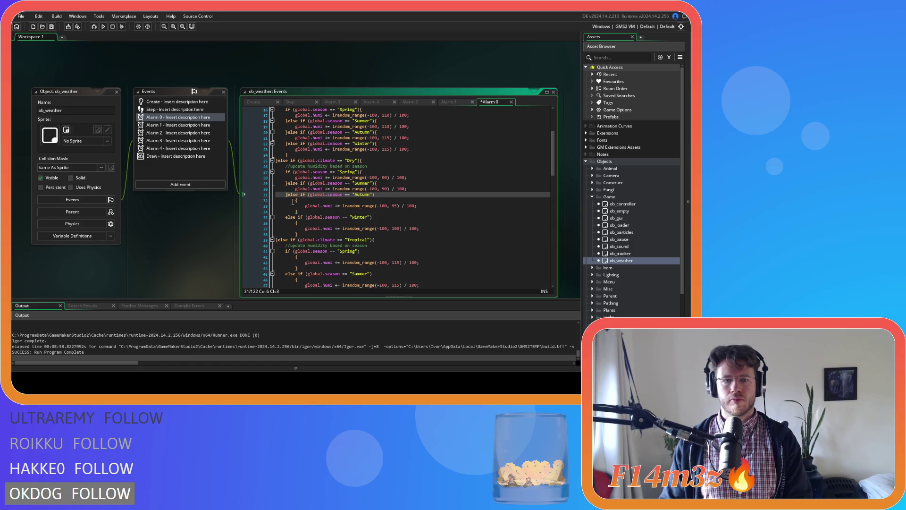
drag(305, 208, 278, 198)
key(shift+Tab)
click(286, 211)
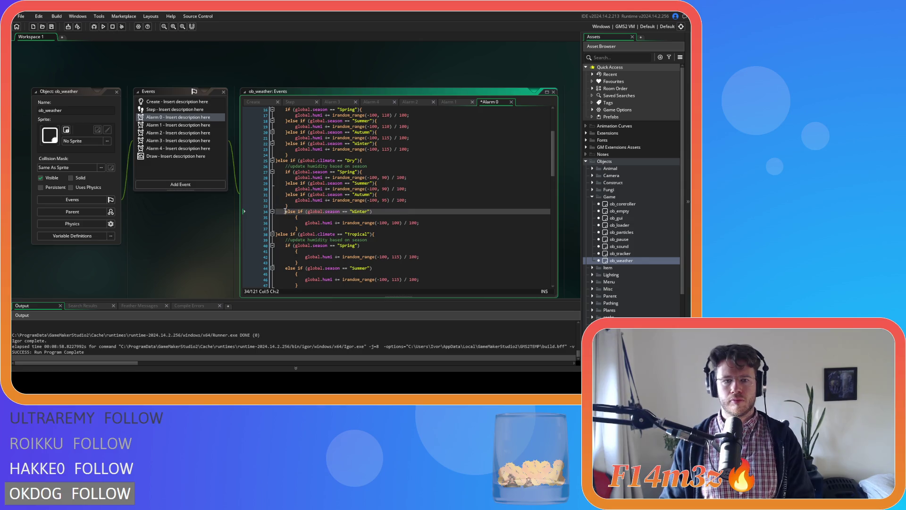
key(BackSpace)
click(295, 211)
key(BackSpace)
drag(410, 211, 277, 211)
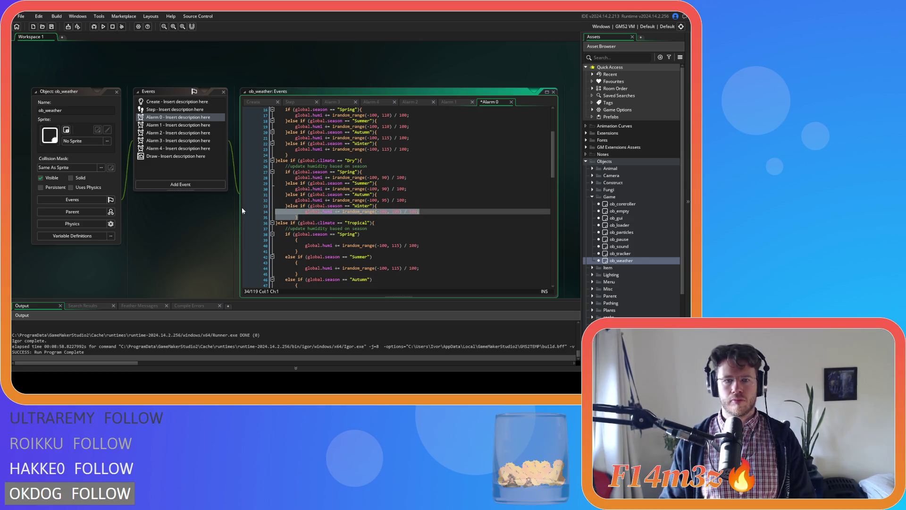
Pull the Tropical Spring and Summer braces onto their if lines and outdent their blocks
click(293, 243)
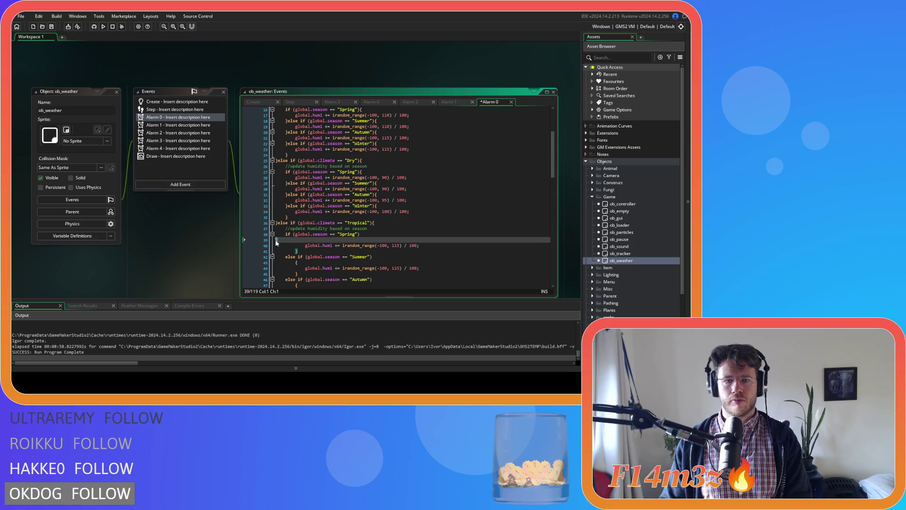
key(BackSpace)
drag(409, 240, 276, 239)
key(shift+Tab)
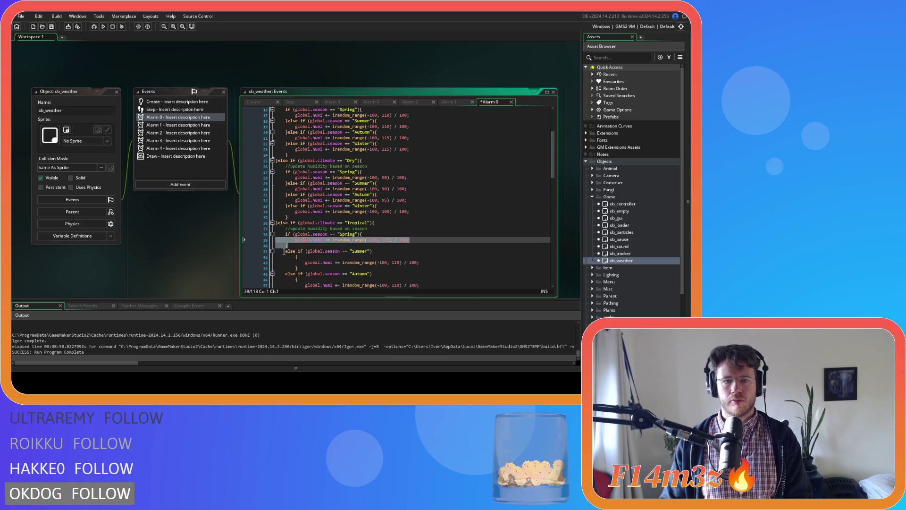
click(285, 251)
key(BackSpace)
click(295, 257)
key(BackSpace)
click(246, 250)
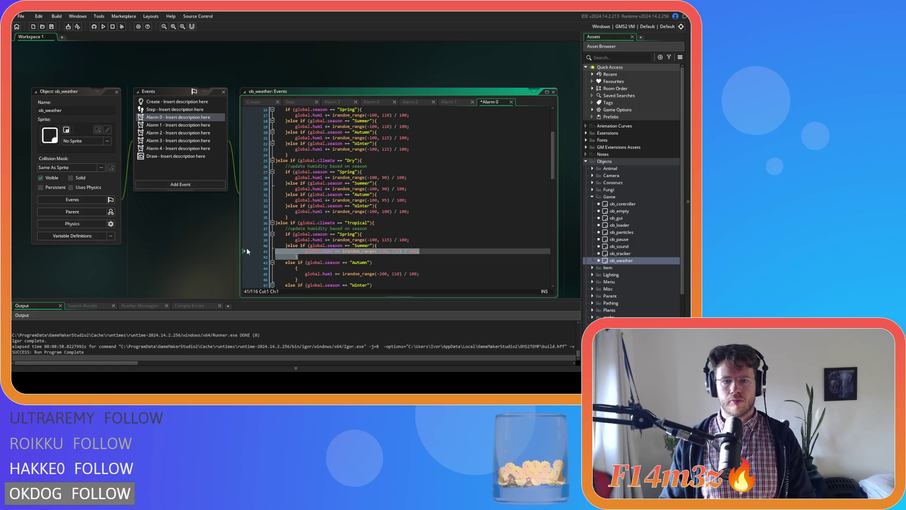
shift+click(262, 264)
key(shift+Tab)
Join the Tropical Autumn and Winter else-ifs and braces onto single lines
key(BackSpace)
click(296, 262)
key(BackSpace)
drag(300, 268, 253, 262)
scroll(326, 220, down, 4)
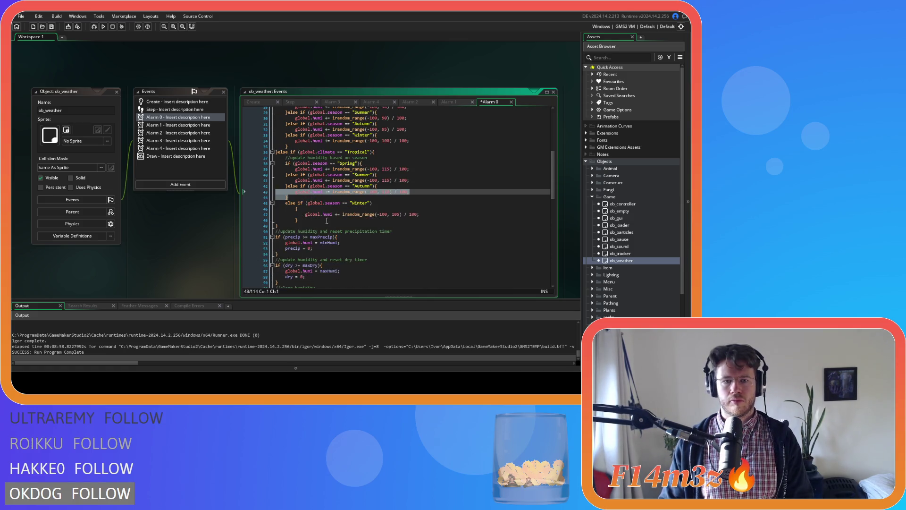
click(285, 203)
key(BackSpace)
key(BackSpace)
click(296, 203)
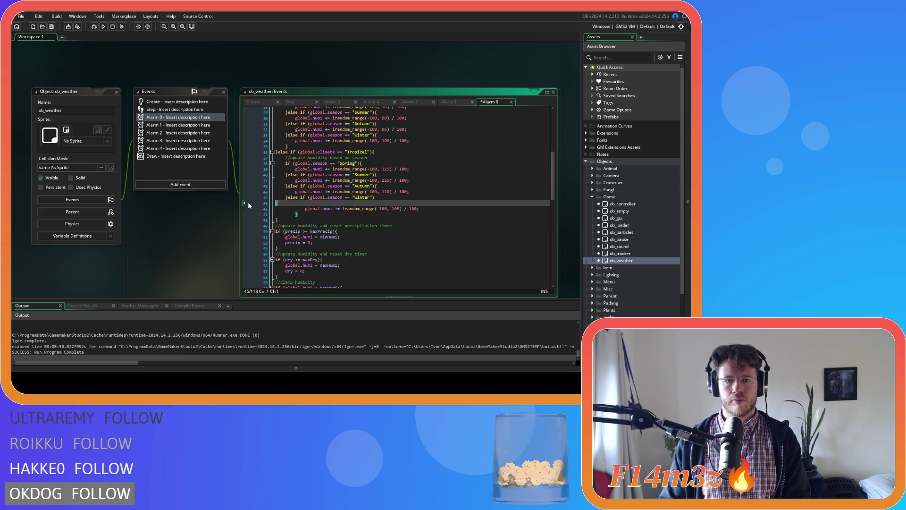
key(BackSpace)
key(BackSpace)
key(BackSpace)
click(250, 203)
Save the Alarm 0 changes with Ctrl+S and switch to the Step event code
scroll(368, 214, down, 8)
key(ctrl+s)
scroll(368, 215, up, 8)
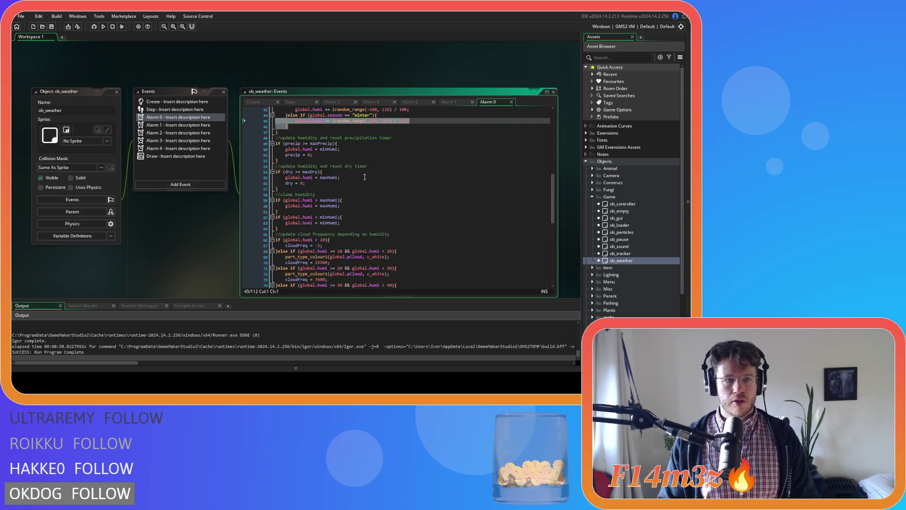
click(179, 109)
Review the Create and Alarm 0 code, highlight the alarm[0] restart line, then view Alarm 1's cloud code
scroll(463, 173, down, 15)
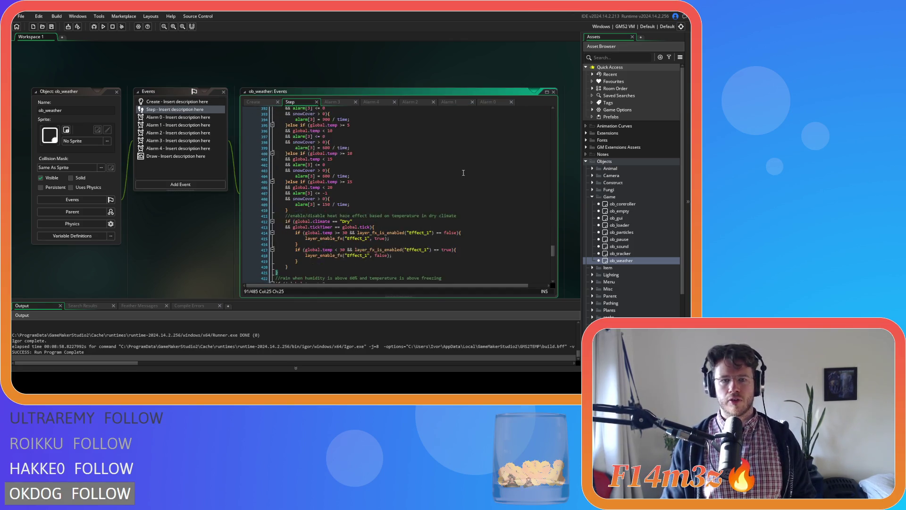
scroll(464, 173, up, 1)
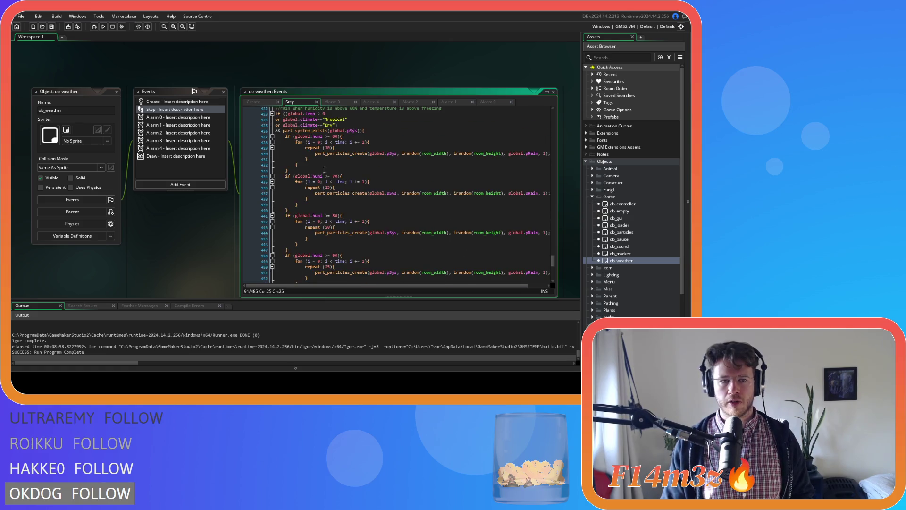
click(177, 101)
scroll(358, 151, down, 20)
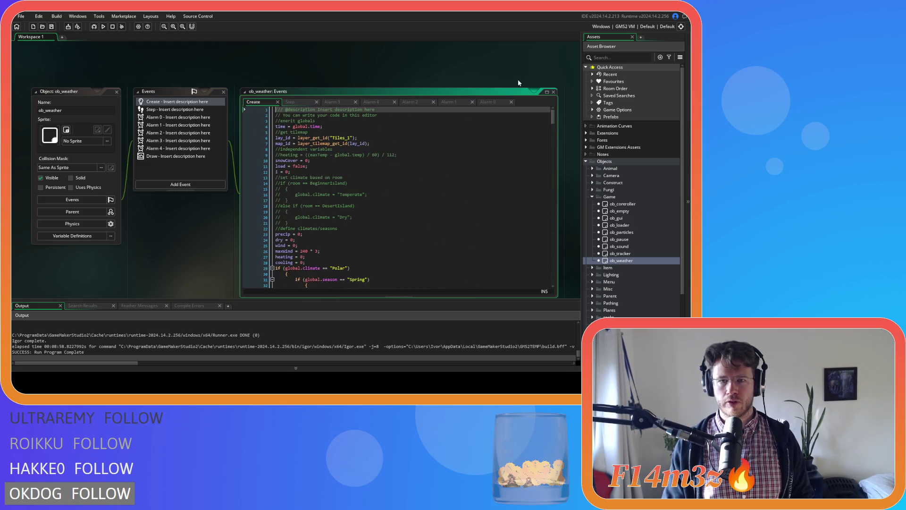
click(487, 103)
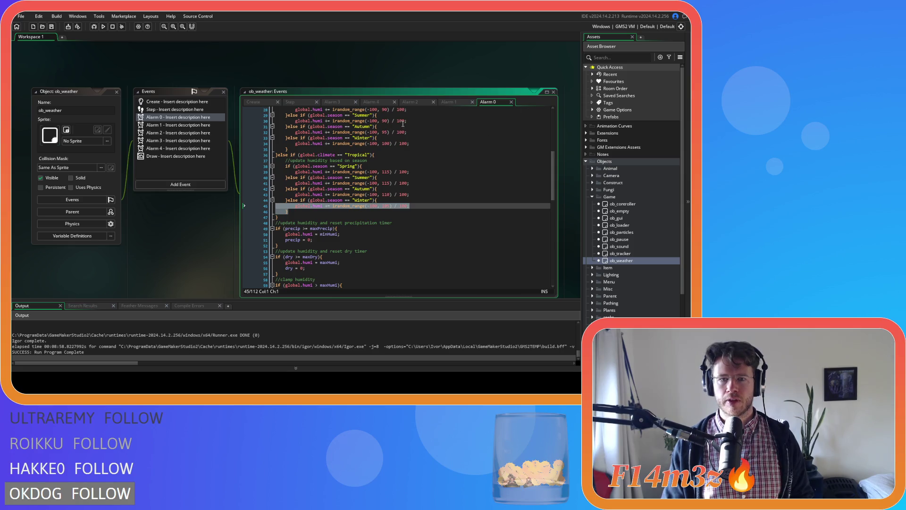
drag(550, 186, 556, 282)
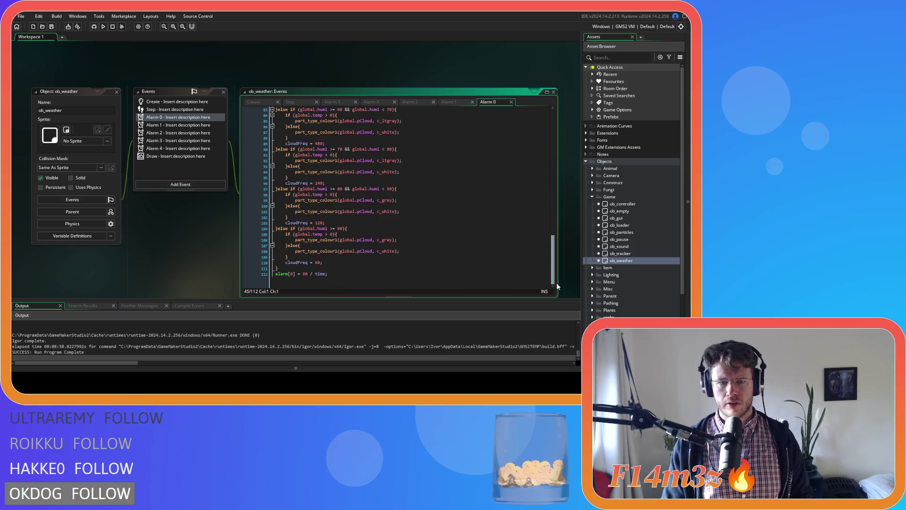
drag(273, 274, 349, 278)
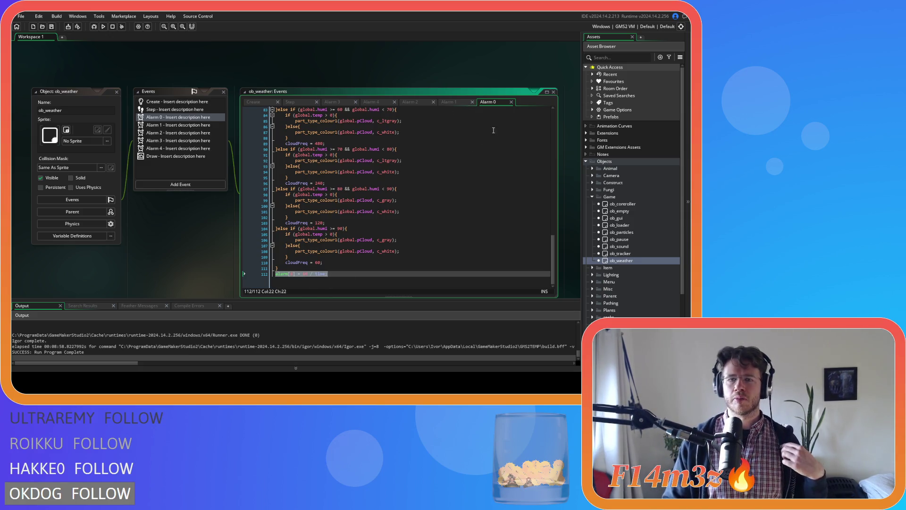
click(452, 101)
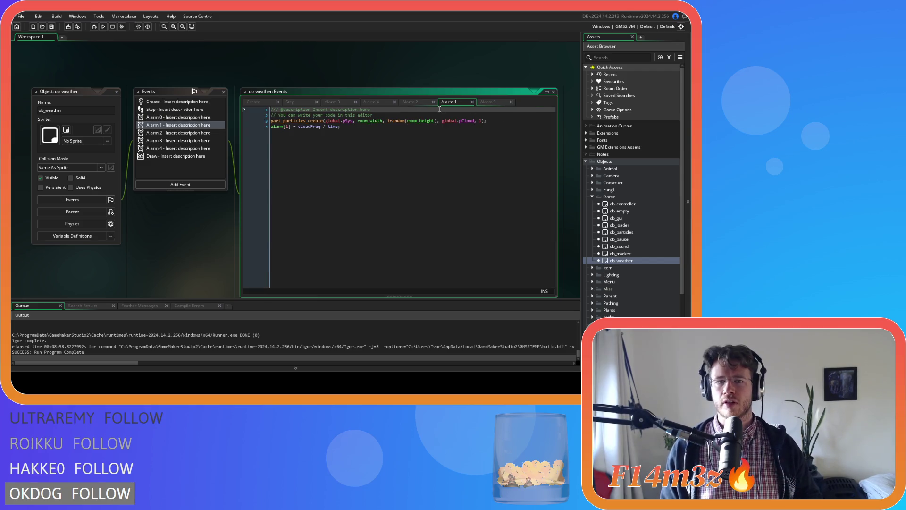
Select Alarm 1's alarm[1] restart expression and compare the Alarm 4, Alarm 3 and Step code
drag(286, 139, 386, 138)
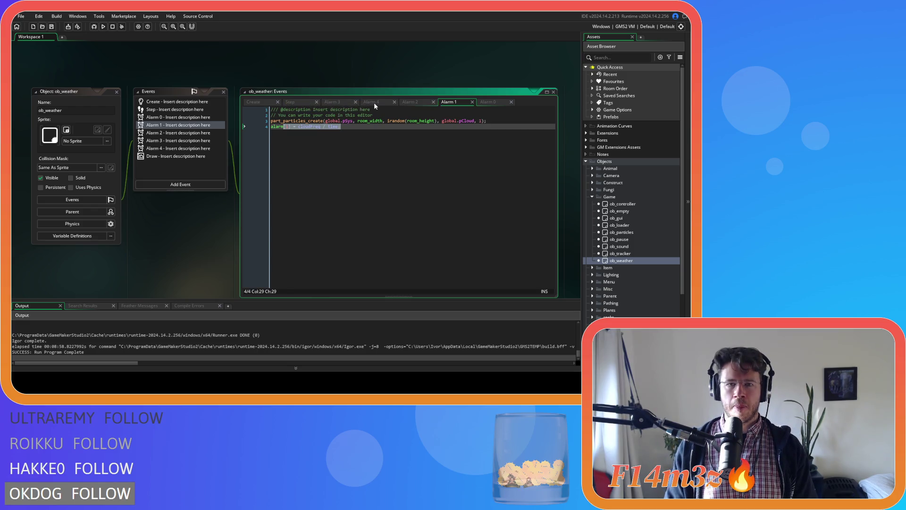
click(370, 102)
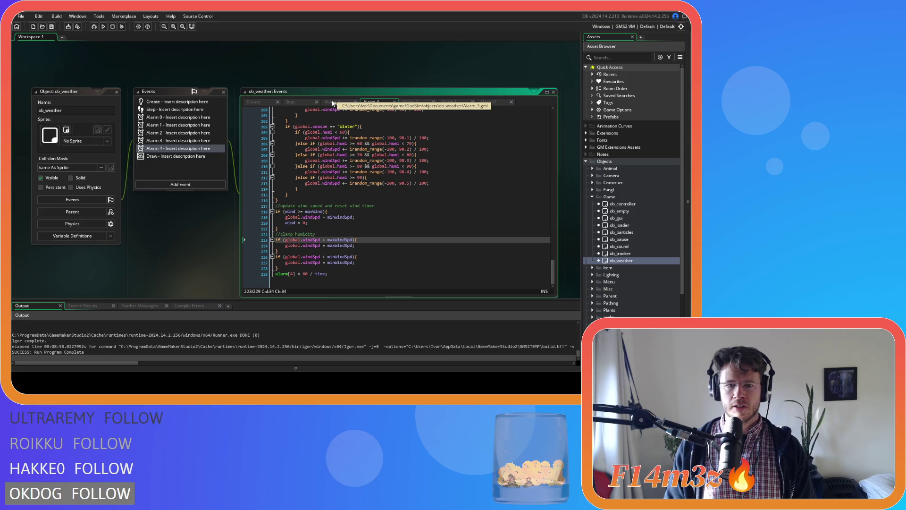
click(333, 102)
key(ctrl+shift+Tab)
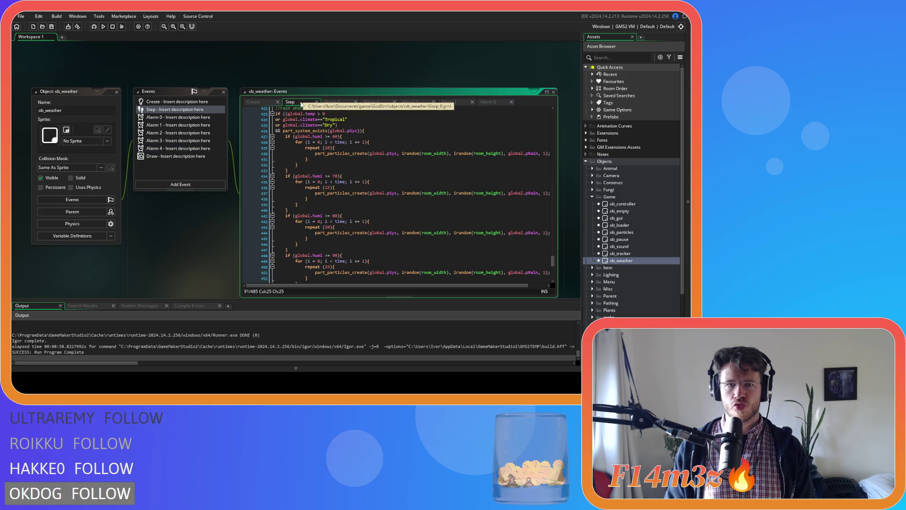
click(330, 102)
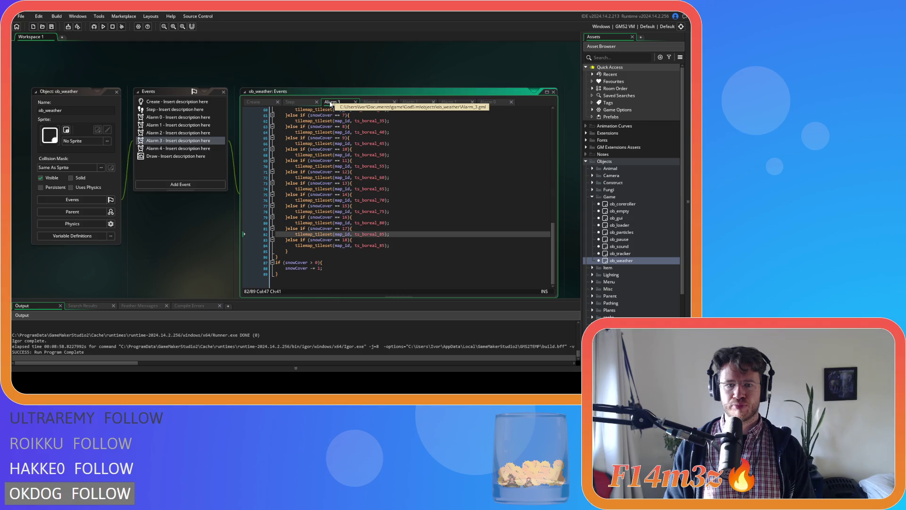
click(295, 101)
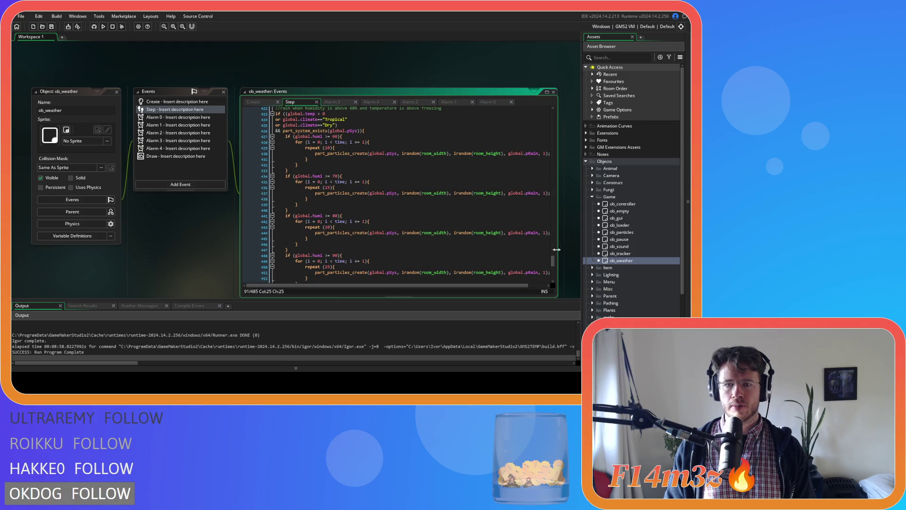
Scroll through the Step event code, then view Alarm 2's snowCover tileset code
mouse_move(552, 260)
mouse_down()
mouse_move(547, 102)
mouse_move(539, 138)
mouse_up()
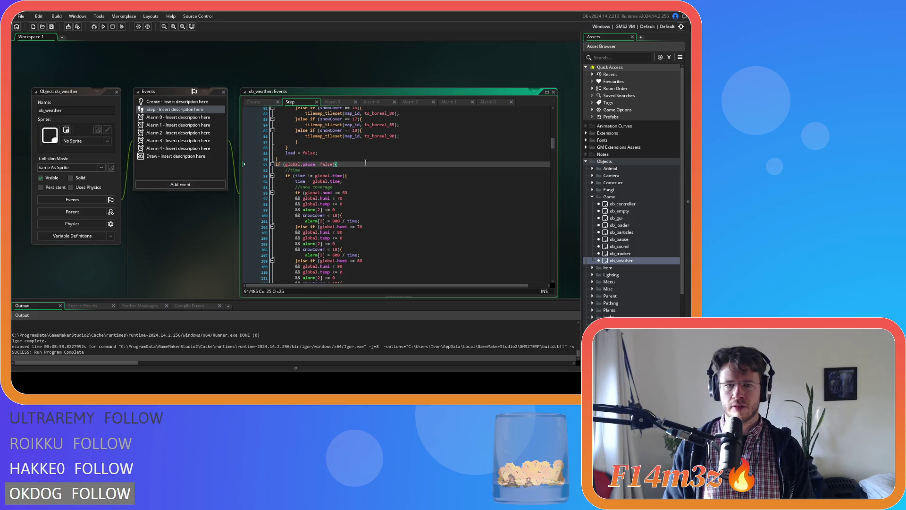
scroll(556, 149, down, 5)
scroll(556, 148, up, 3)
mouse_move(555, 149)
mouse_down()
mouse_move(545, 256)
mouse_move(540, 226)
mouse_move(550, 279)
mouse_up()
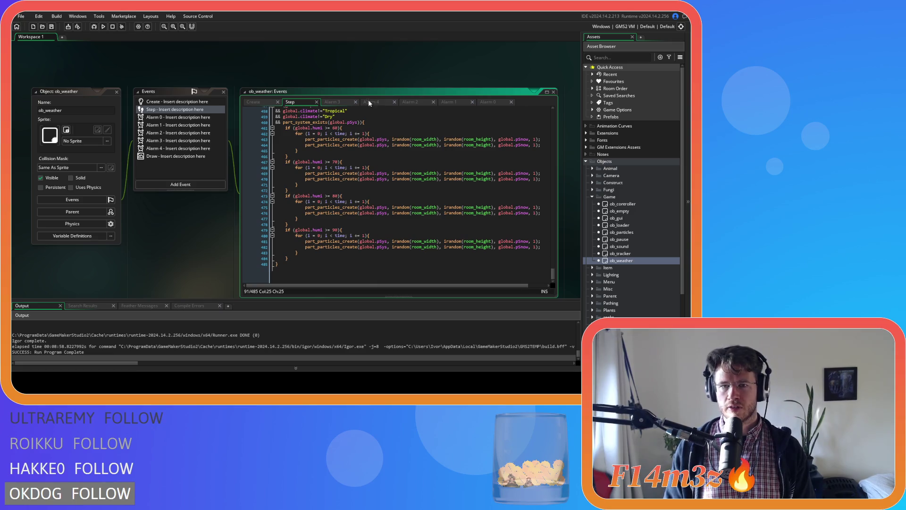
click(426, 104)
mouse_move(553, 168)
mouse_down()
mouse_move(565, 270)
mouse_move(555, 133)
mouse_up()
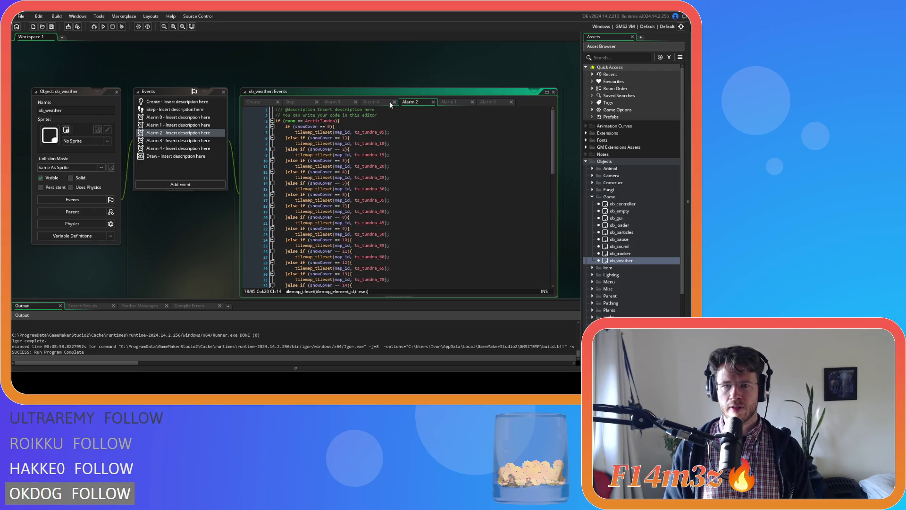
Scroll through the Alarm 3 and Step event code to review it
click(331, 103)
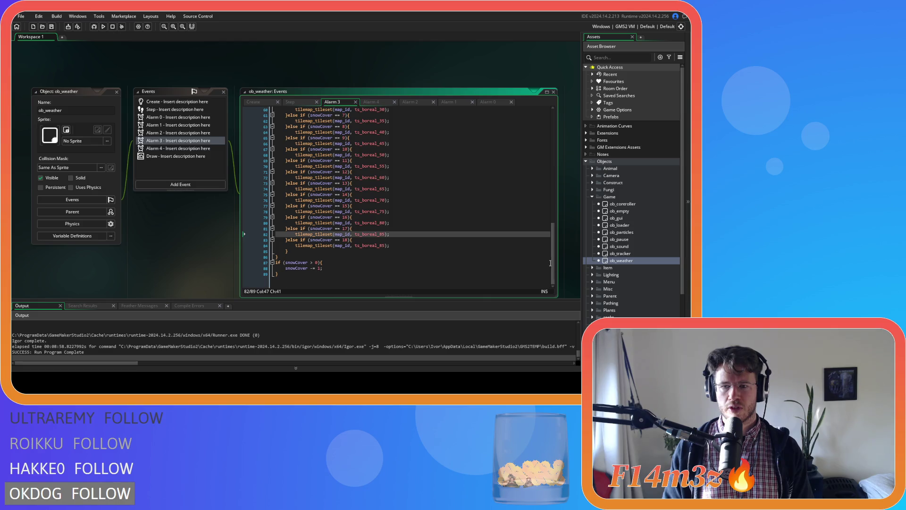
drag(552, 263, 542, 124)
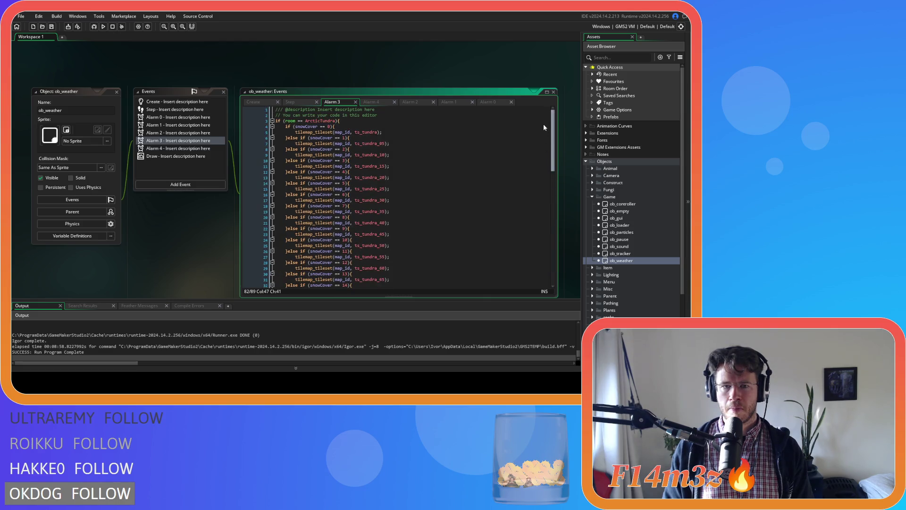
click(310, 102)
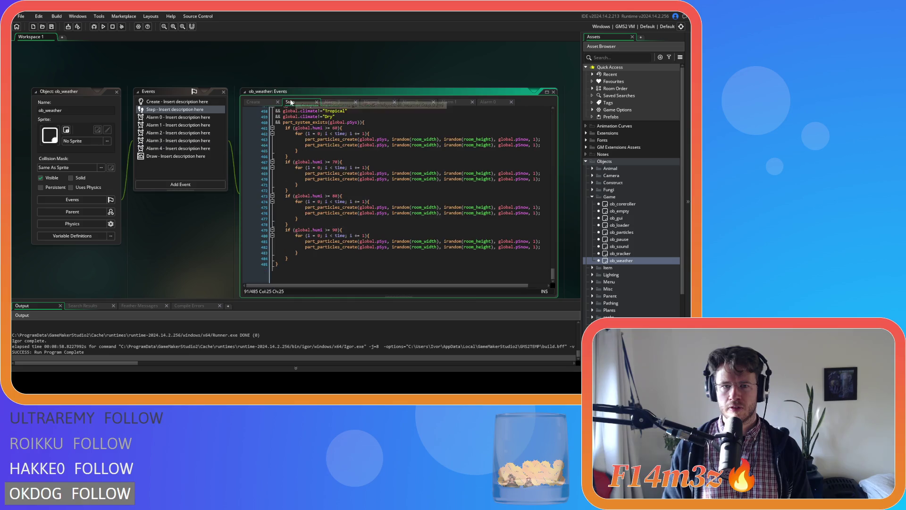
drag(553, 274, 539, 104)
scroll(538, 124, down, 5)
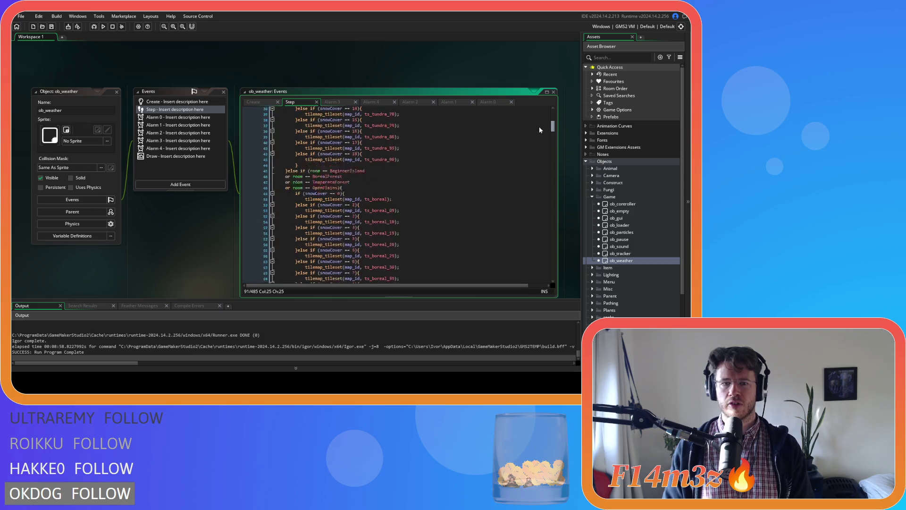
scroll(532, 104, up, 5)
Inspect the alarm[0], alarm[1] and alarm[4] start lines in Create, then view Alarm 0
click(262, 102)
scroll(555, 128, up, 5)
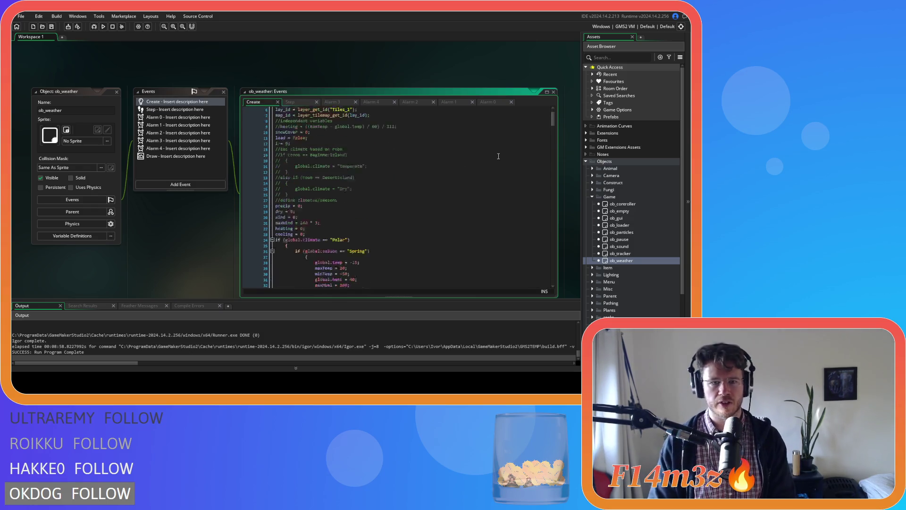
drag(554, 116, 550, 298)
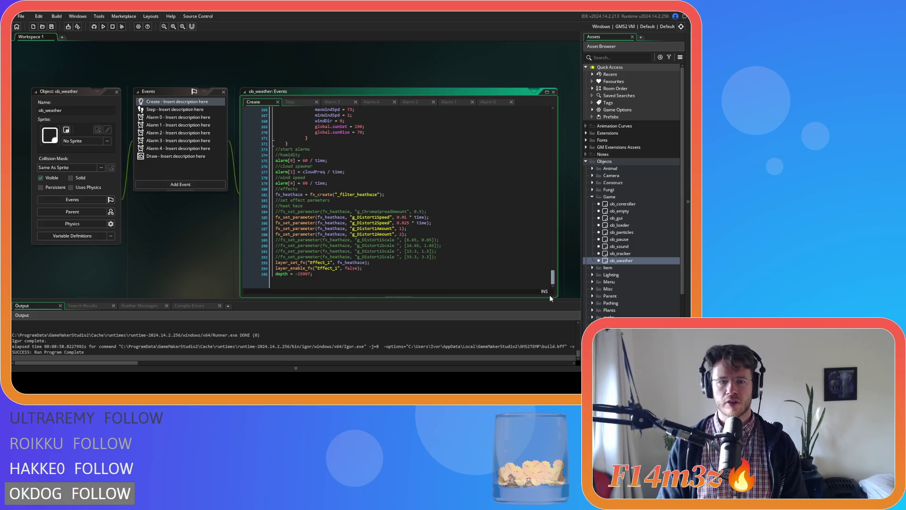
click(316, 161)
click(349, 171)
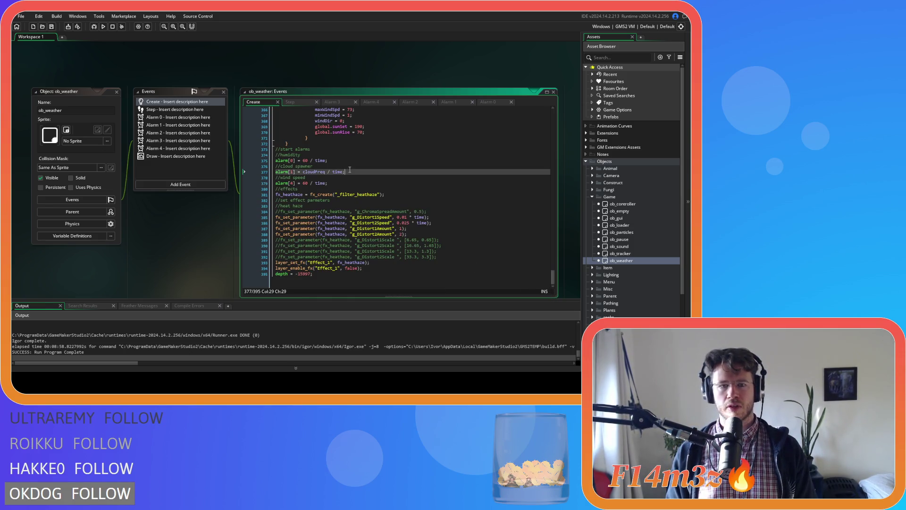
click(349, 184)
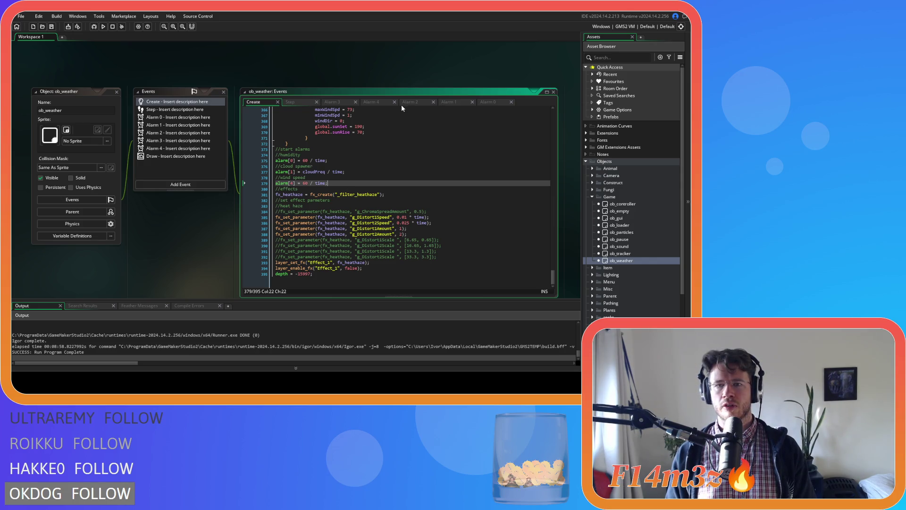
click(488, 101)
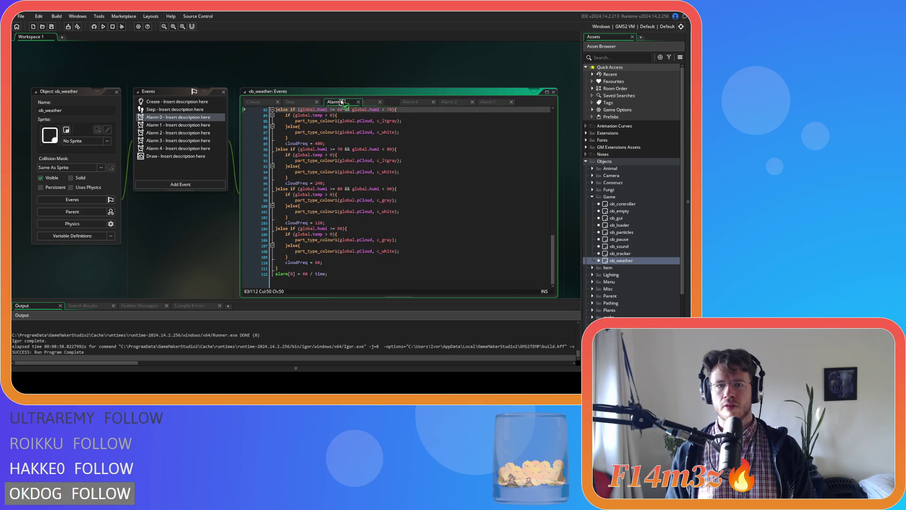
Cycle through the Alarm 1, Alarm 2 and Alarm 0 tabs, ending on Alarm 4's wind-speed code
click(487, 101)
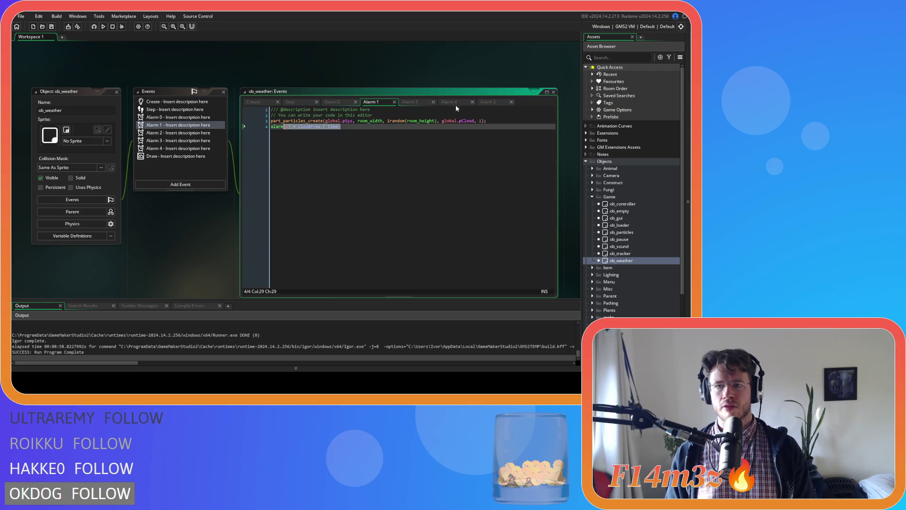
click(495, 101)
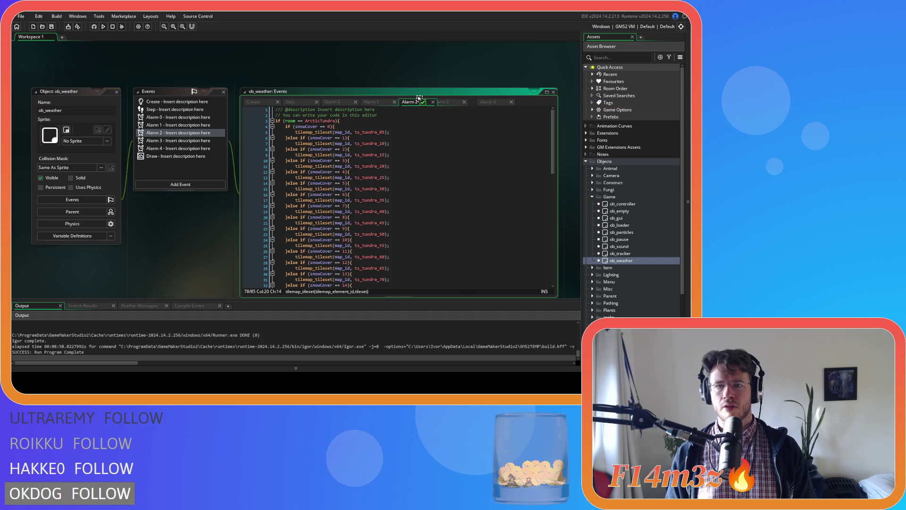
click(486, 102)
click(379, 102)
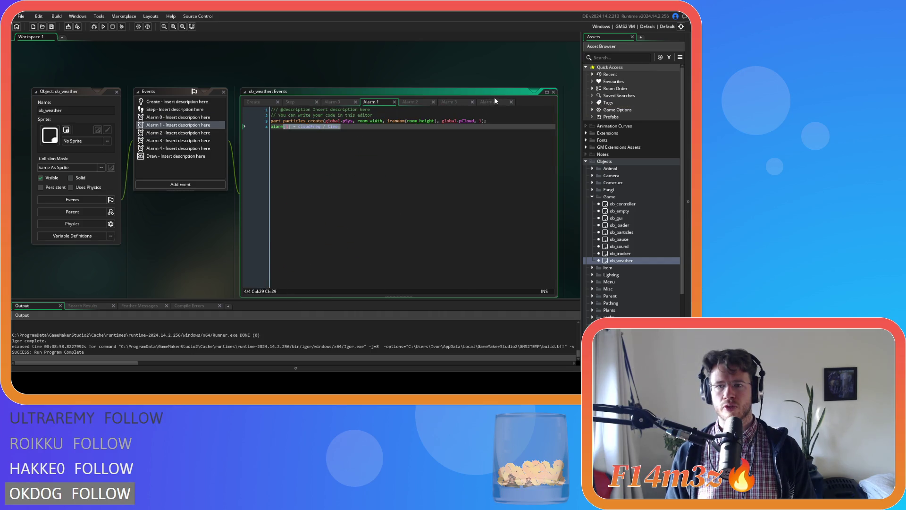
click(495, 100)
click(332, 102)
click(374, 102)
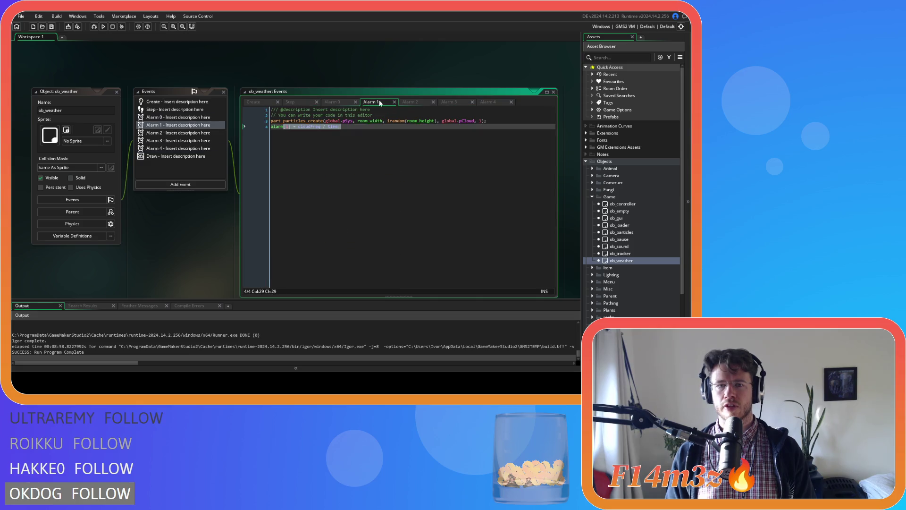
click(489, 101)
click(382, 102)
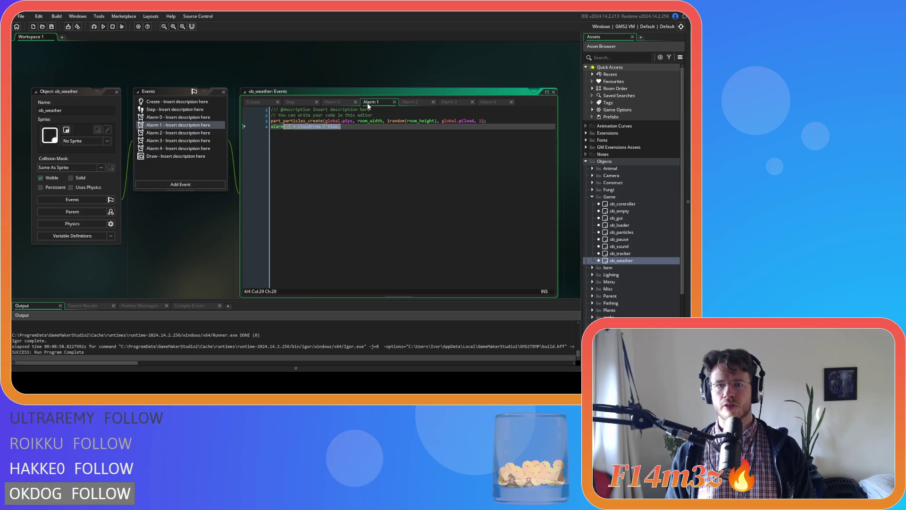
click(339, 100)
click(488, 102)
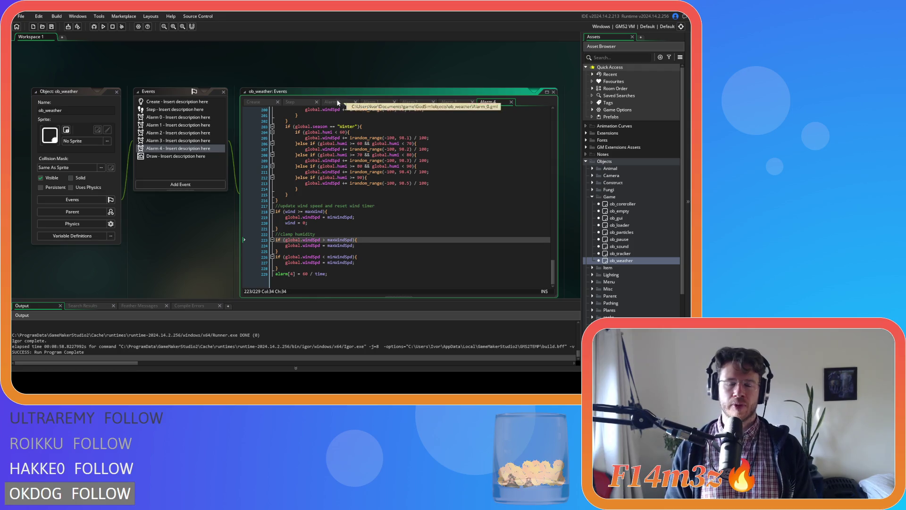
Review the Alarm 4 wind code from the wind timer comment down to the closing brace on line 228
click(302, 103)
drag(553, 114, 553, 109)
click(488, 102)
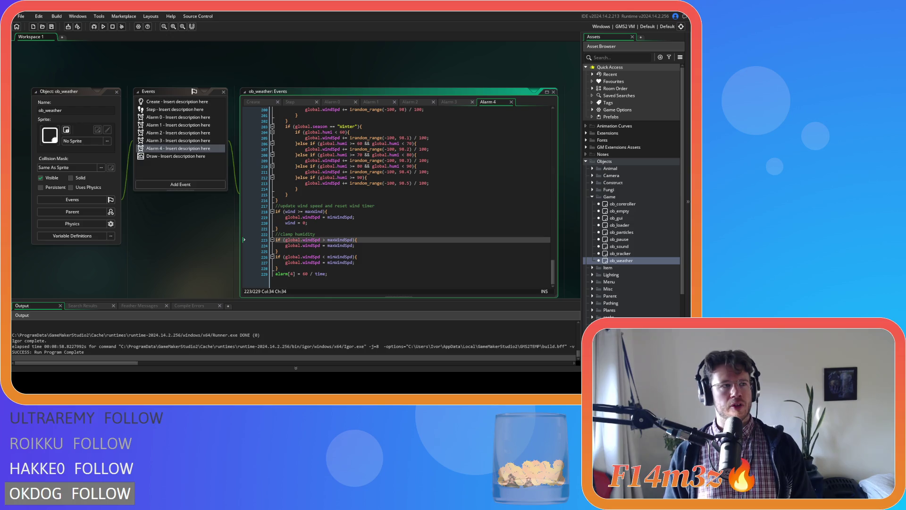
click(375, 206)
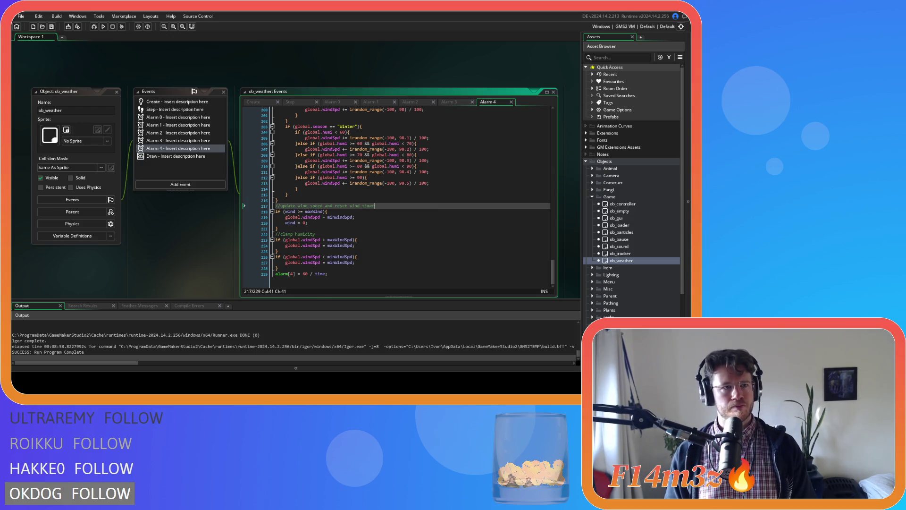
mouse_move(554, 263)
mouse_down()
mouse_move(550, 253)
mouse_move(549, 274)
mouse_move(544, 262)
mouse_move(534, 271)
mouse_up()
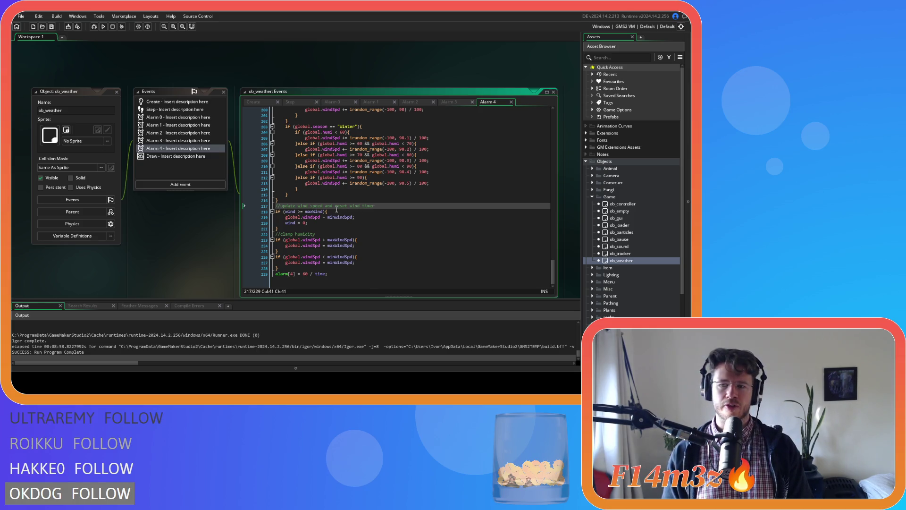
click(303, 211)
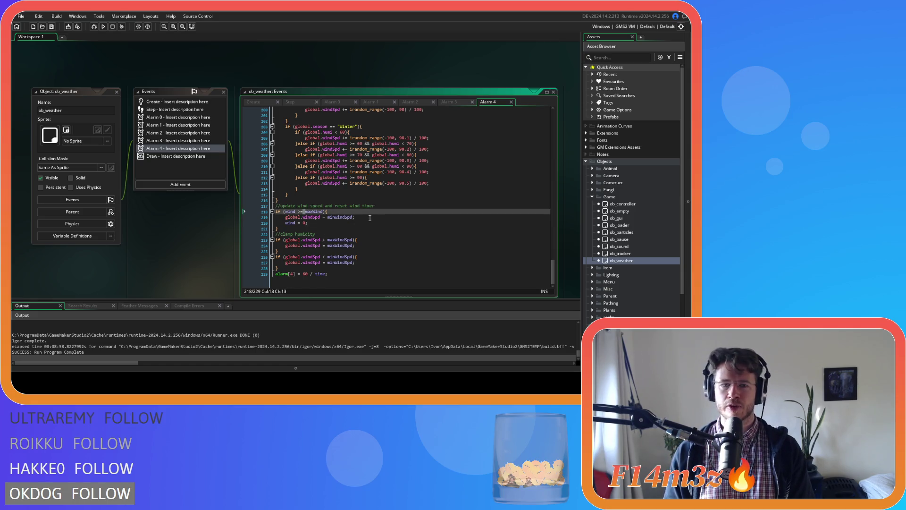
click(503, 234)
click(517, 269)
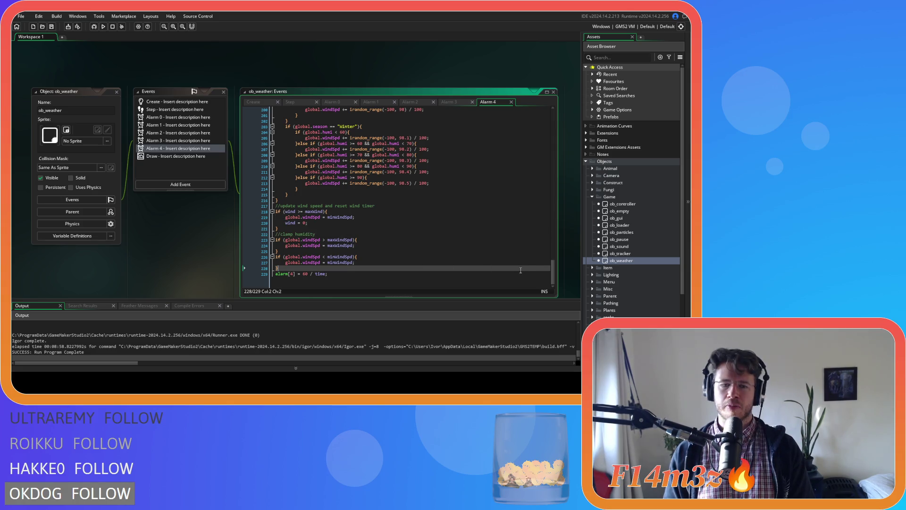
Inspect the Alarm 3 code, then view the Alarm 0 and Alarm 1 cloud code
click(312, 102)
click(486, 102)
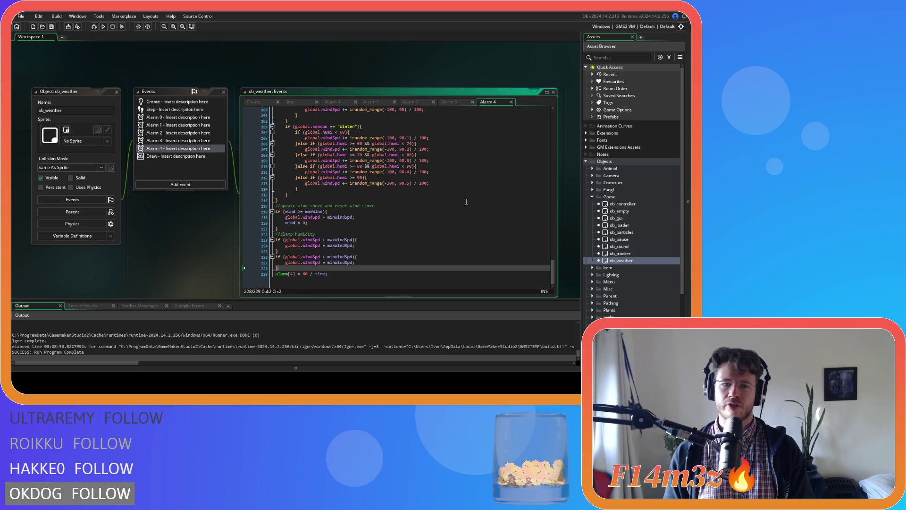
click(446, 103)
scroll(499, 152, down, 15)
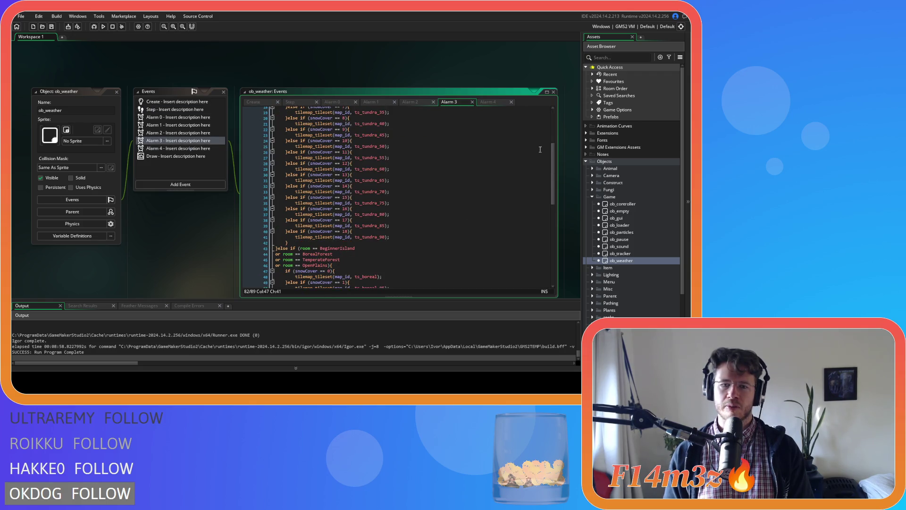
scroll(317, 280, up, 15)
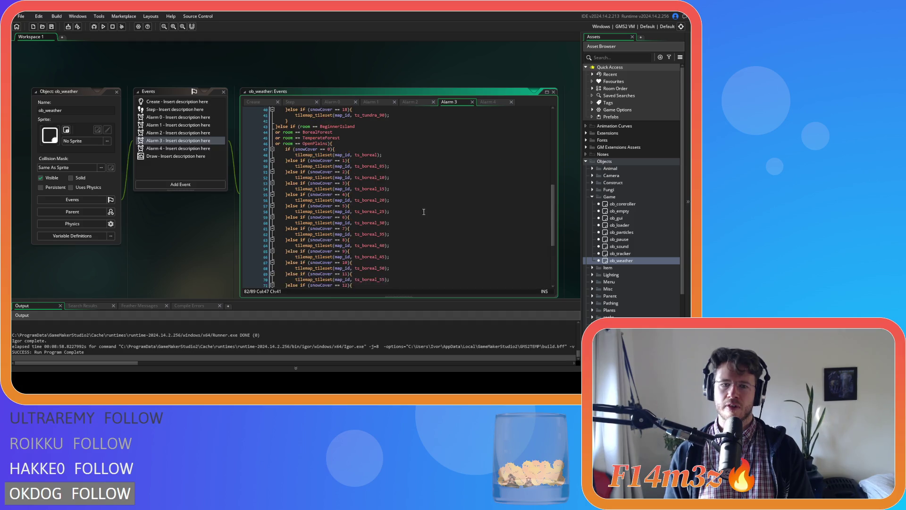
scroll(422, 213, down, 15)
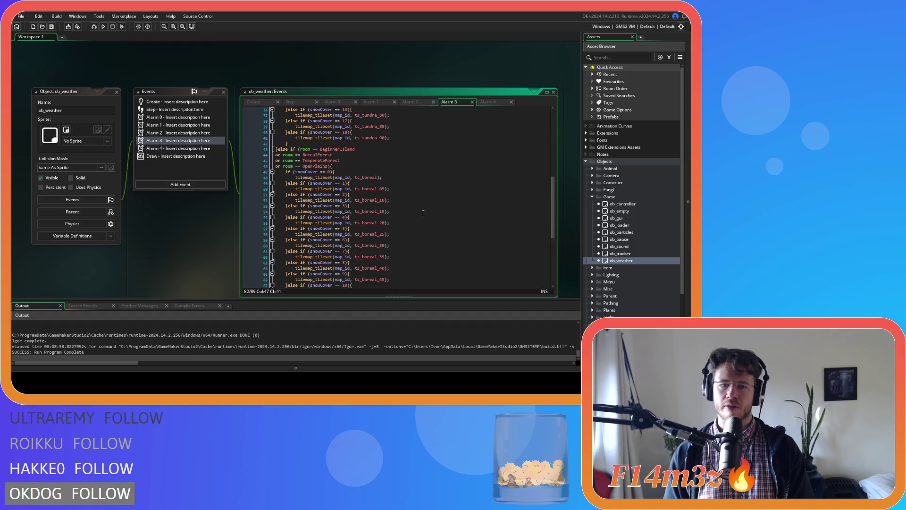
click(483, 103)
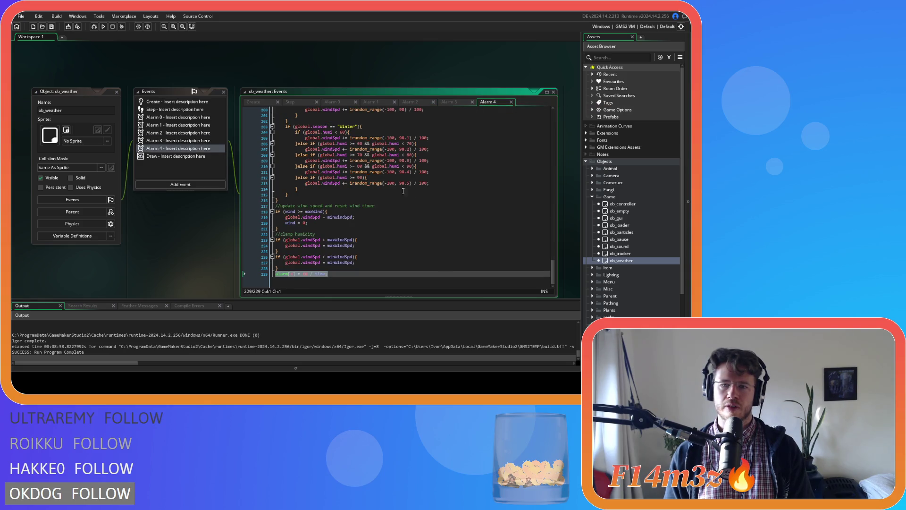
click(332, 101)
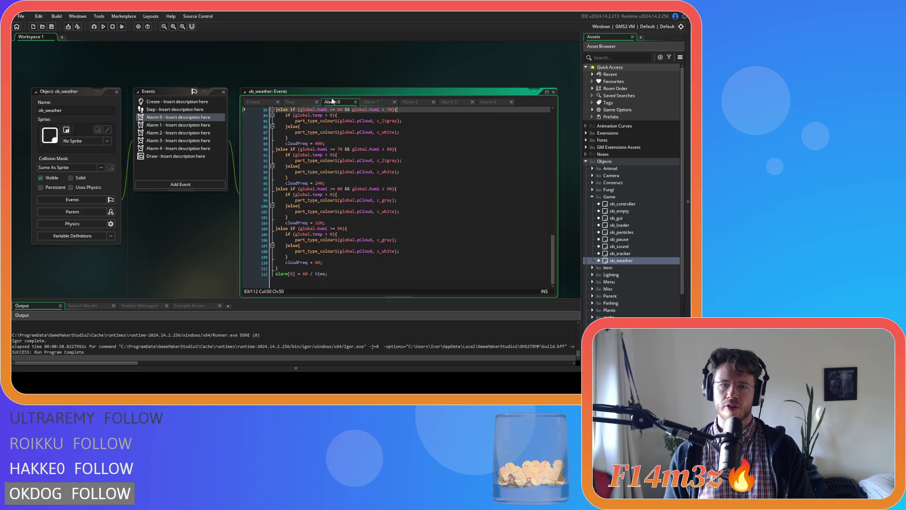
click(372, 101)
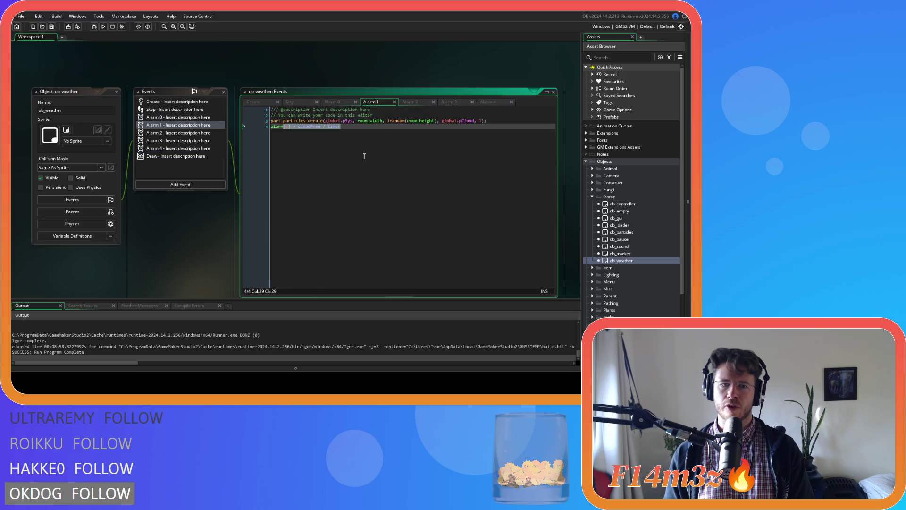
Check the last line of the Alarm 0 code and look over the Step event code
click(327, 103)
click(352, 274)
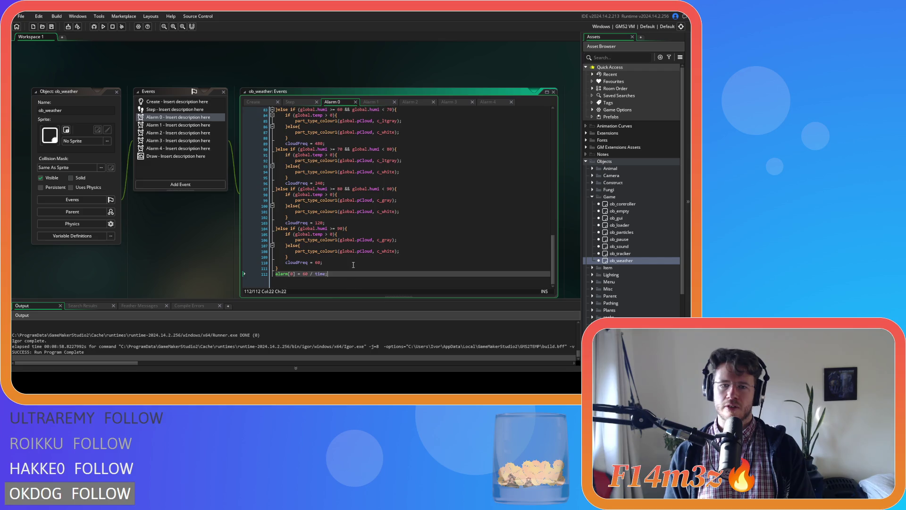
click(296, 102)
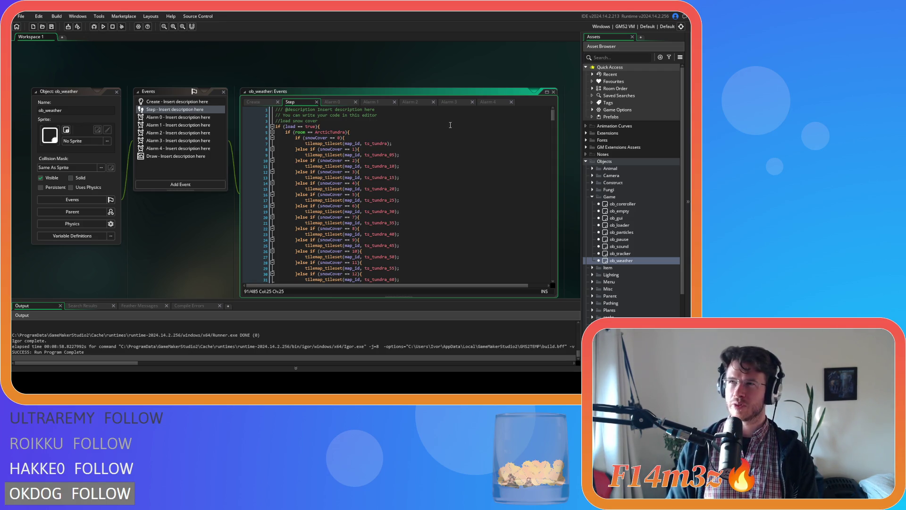
Select and deselect Alarm 1's particle and alarm[1] lines, then show the Create event code
click(392, 103)
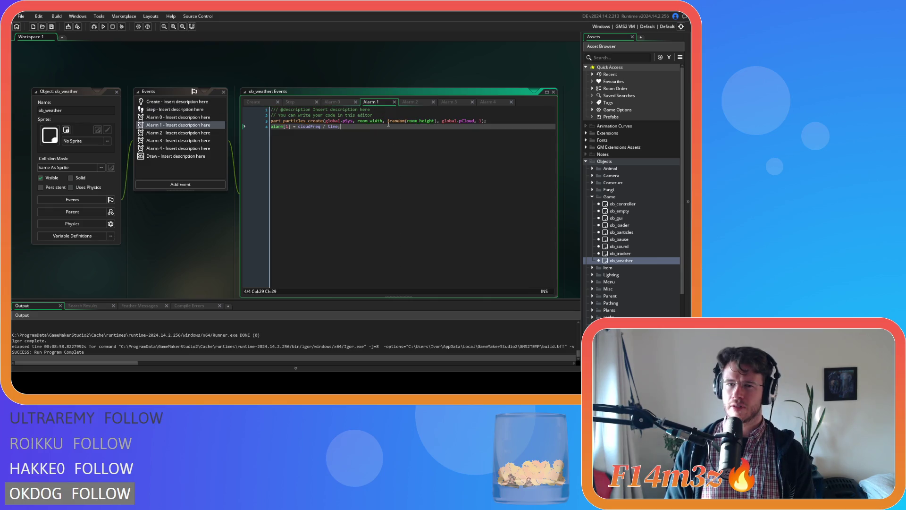
drag(359, 141, 265, 119)
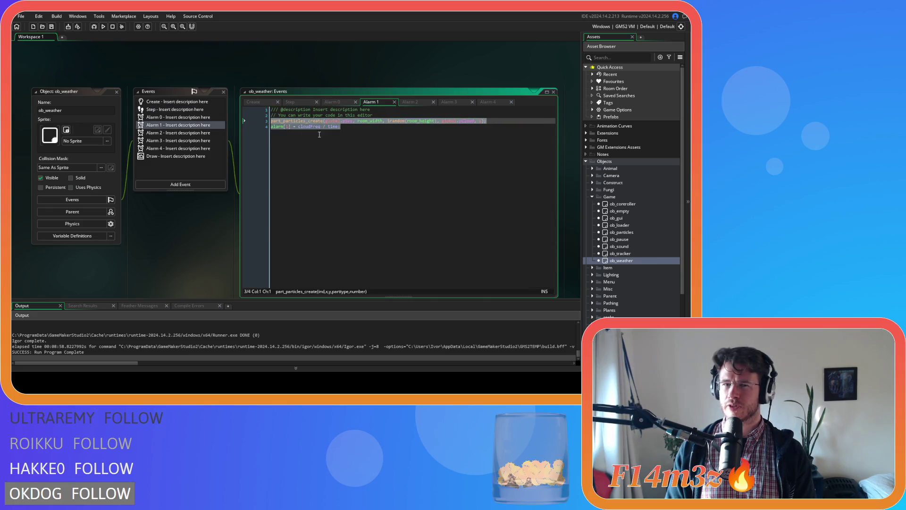
click(363, 142)
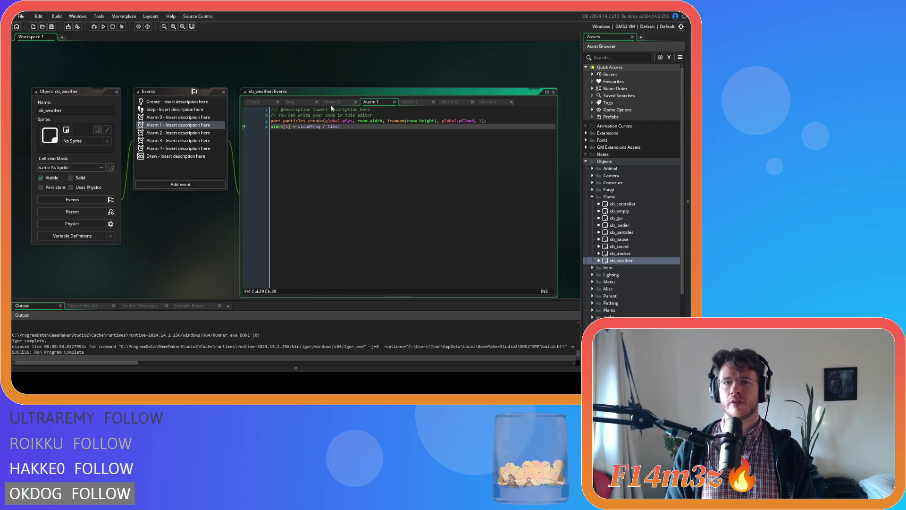
click(256, 104)
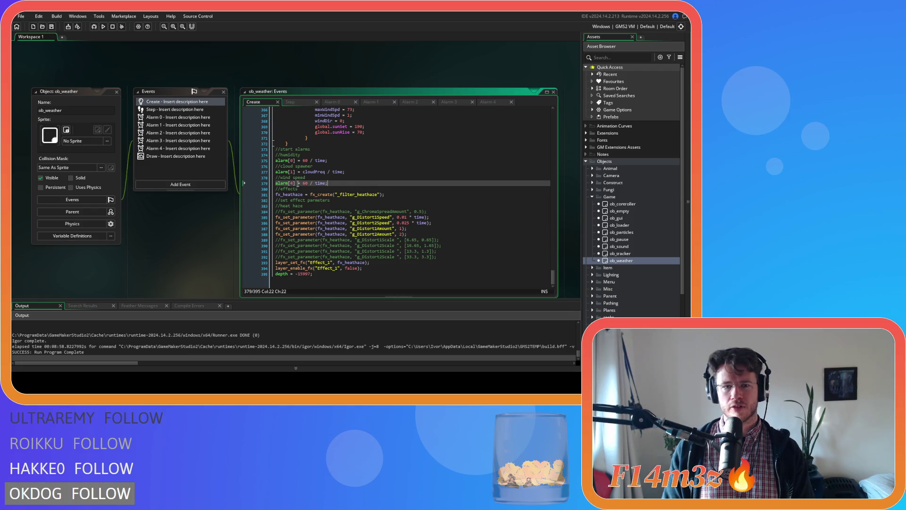
Select the 60 in the Create event's alarm[0] timing, then view the Alarm 0 and Step code
double_click(306, 161)
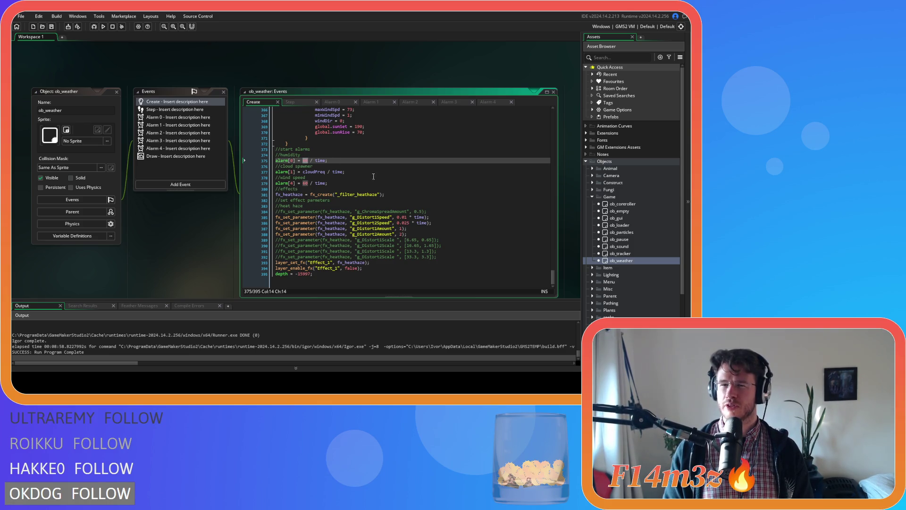
click(326, 103)
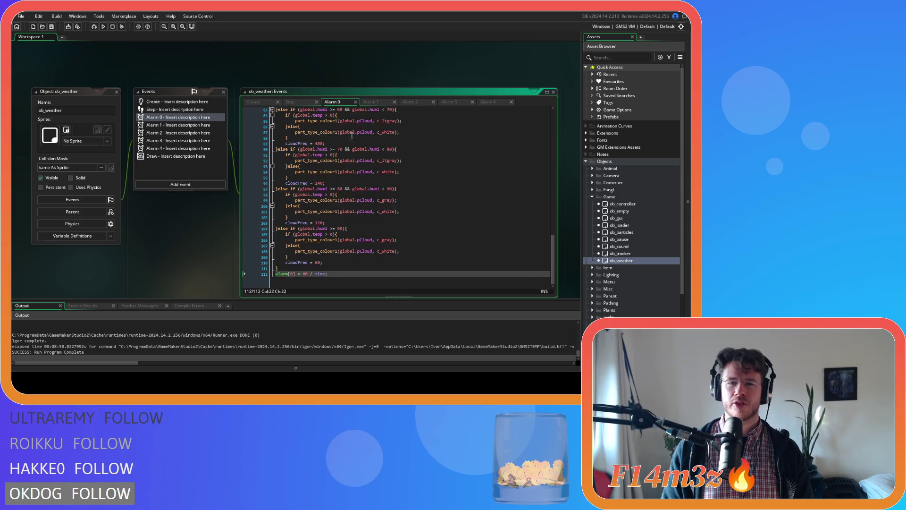
click(302, 102)
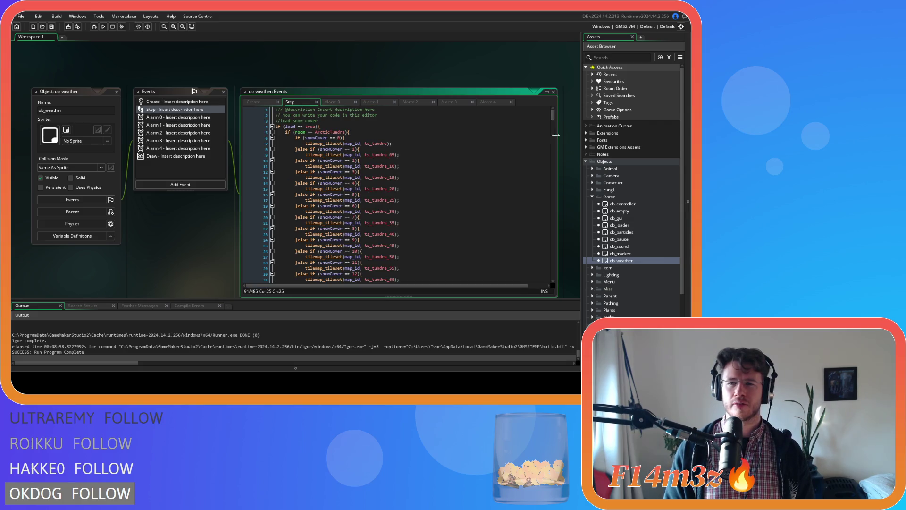
mouse_move(553, 116)
mouse_down()
mouse_move(551, 278)
mouse_move(547, 103)
mouse_up()
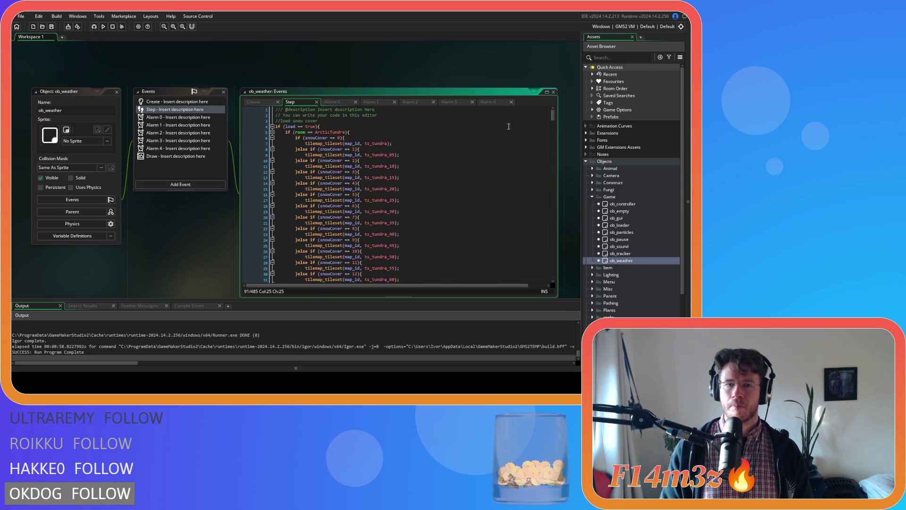
scroll(521, 119, down, 10)
scroll(424, 163, down, 3)
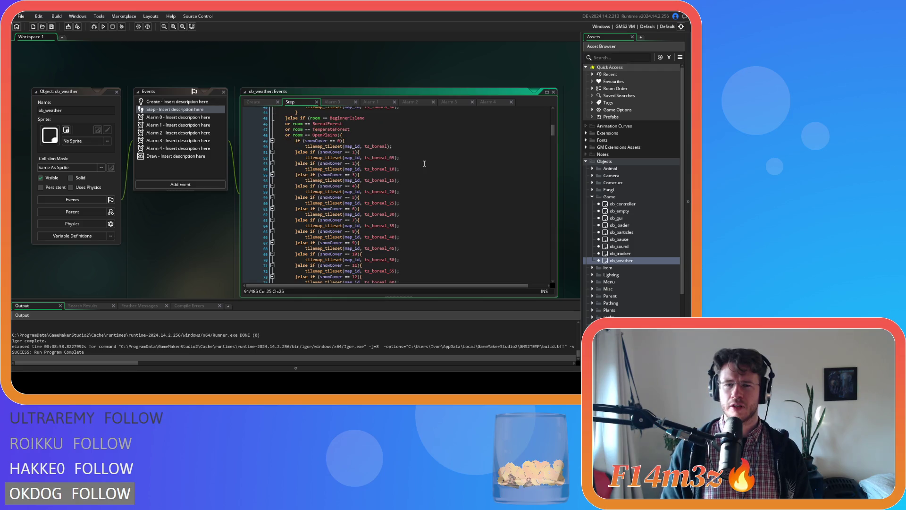
scroll(424, 163, up, 10)
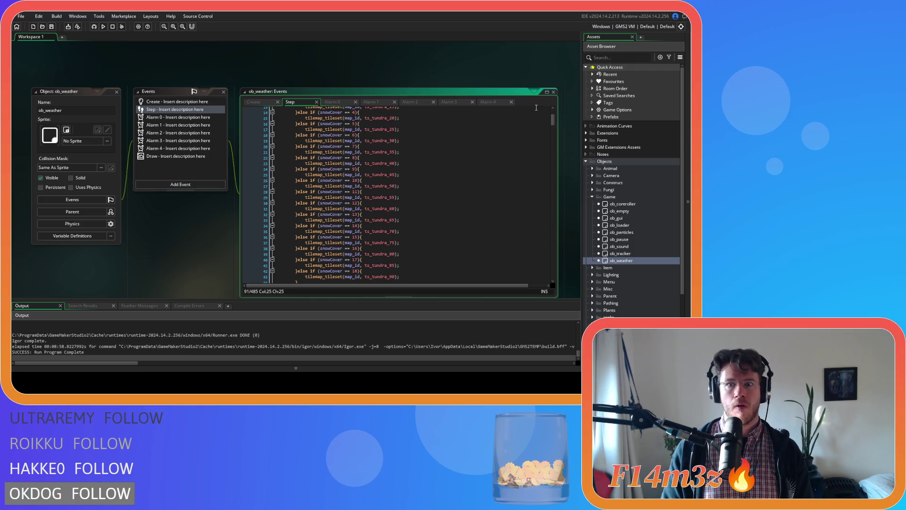
scroll(536, 108, up, 4)
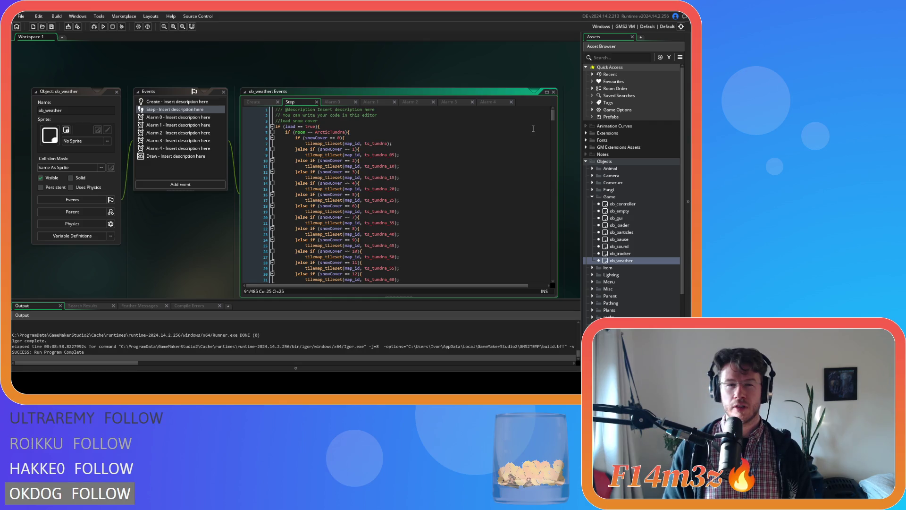
drag(553, 113, 553, 143)
scroll(368, 174, up, 1)
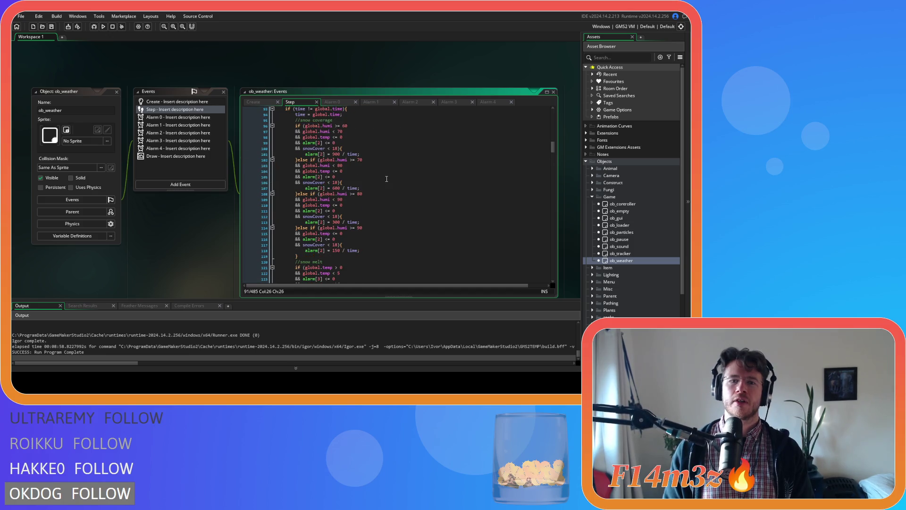
click(388, 179)
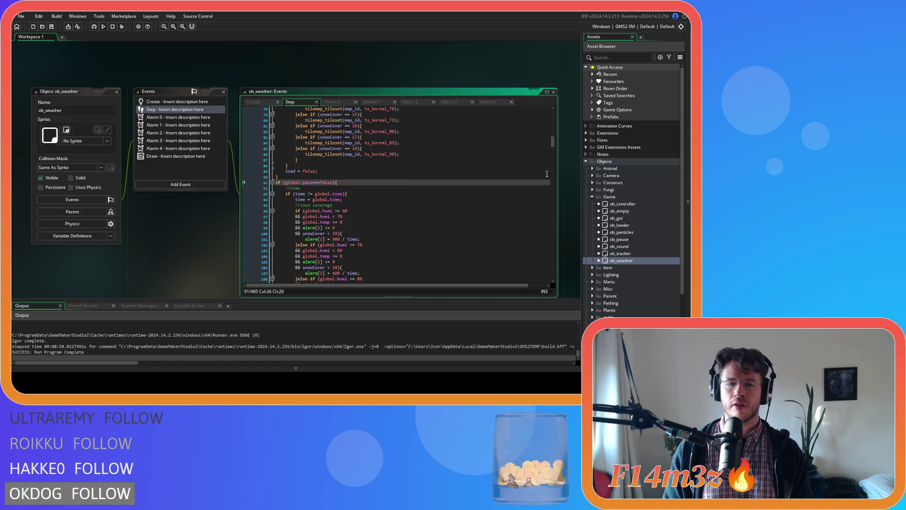
scroll(447, 187, down, 3)
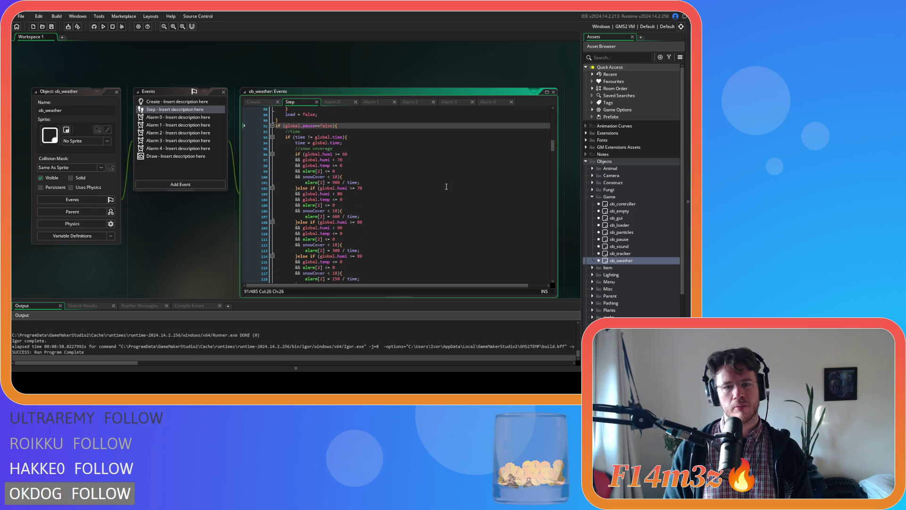
scroll(446, 186, down, 9)
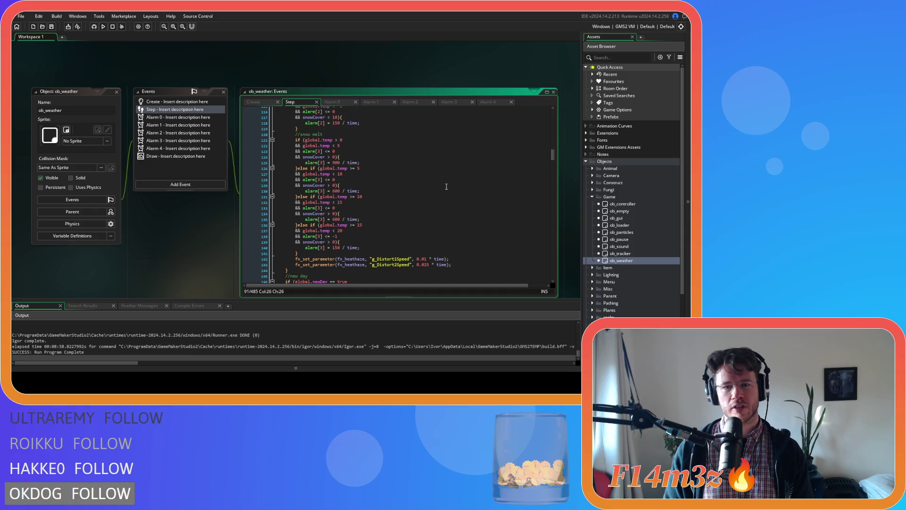
scroll(447, 186, up, 4)
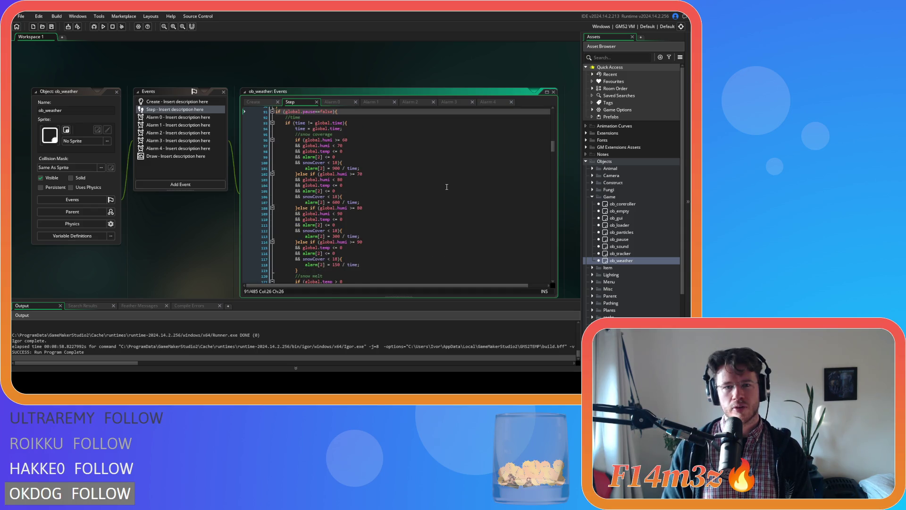
scroll(447, 187, down, 1)
scroll(446, 186, down, 11)
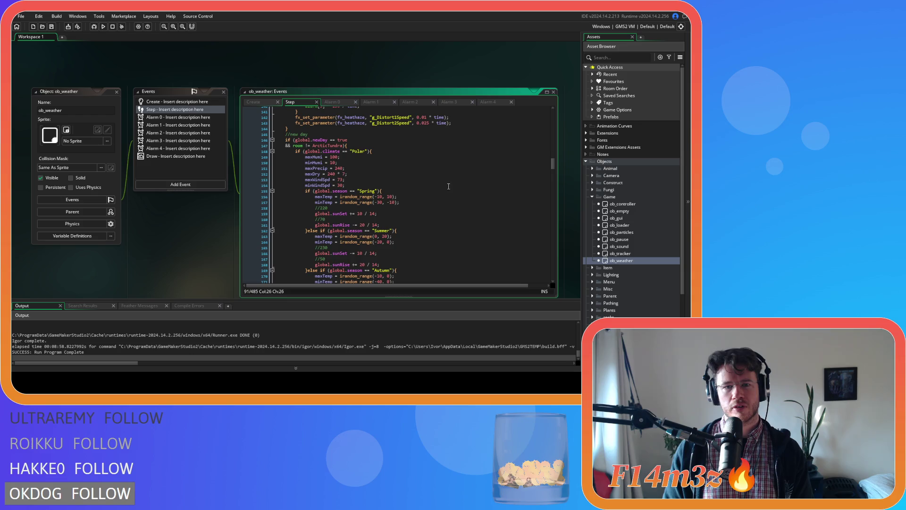
scroll(447, 187, down, 16)
scroll(506, 193, down, 20)
scroll(517, 186, down, 15)
scroll(517, 187, down, 8)
scroll(517, 186, down, 11)
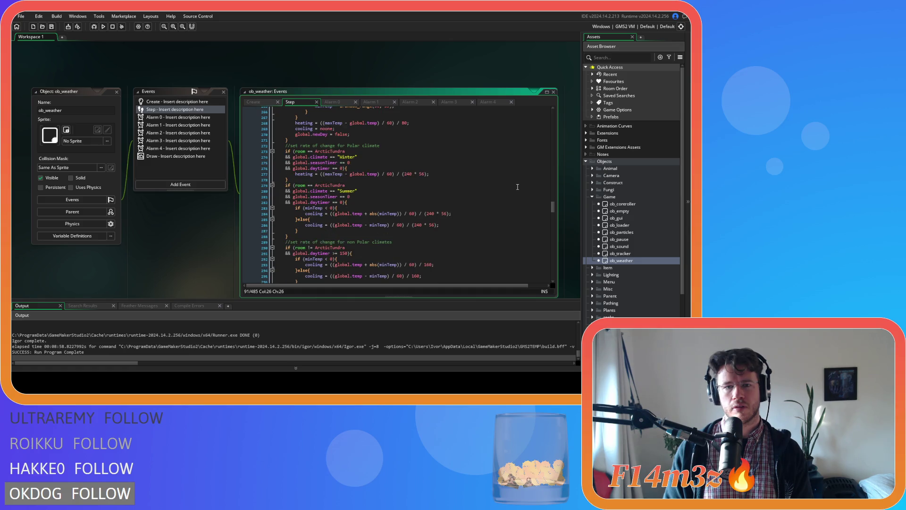
scroll(517, 187, down, 5)
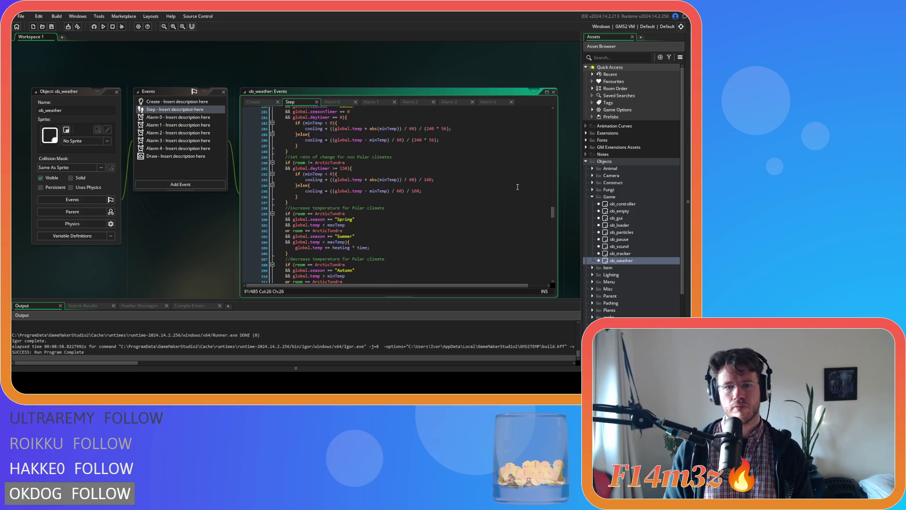
scroll(518, 187, down, 2)
scroll(517, 187, down, 3)
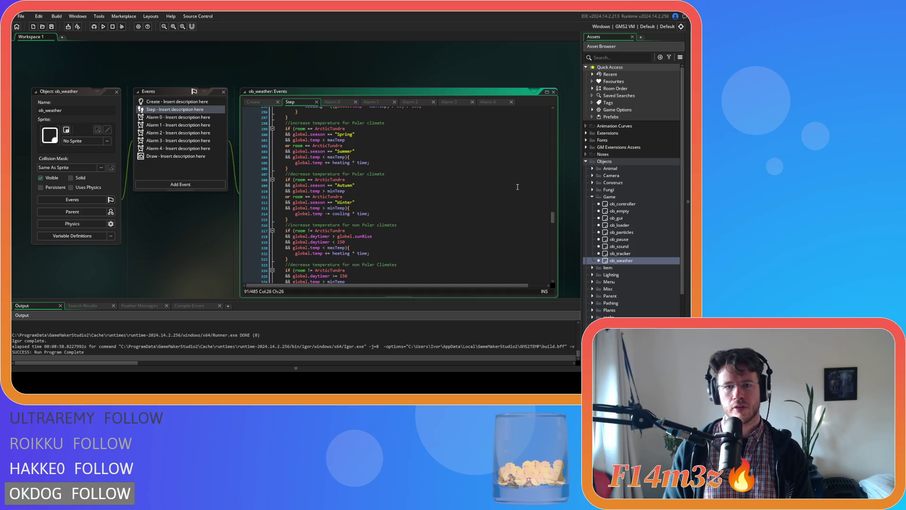
scroll(516, 188, down, 3)
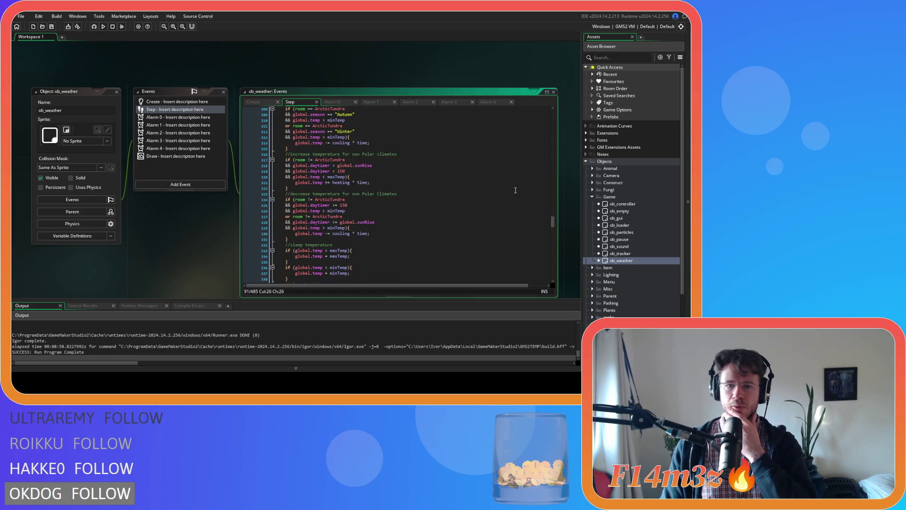
scroll(516, 189, down, 7)
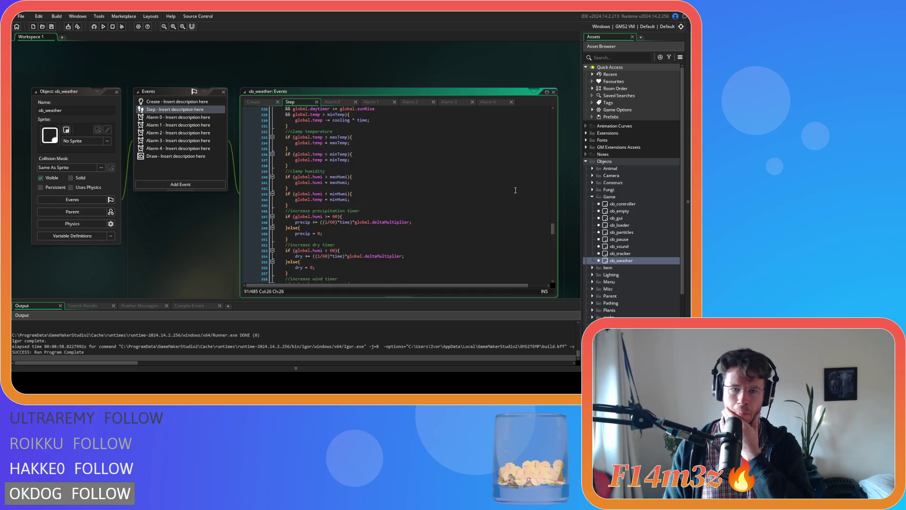
scroll(463, 189, down, 3)
scroll(460, 189, down, 1)
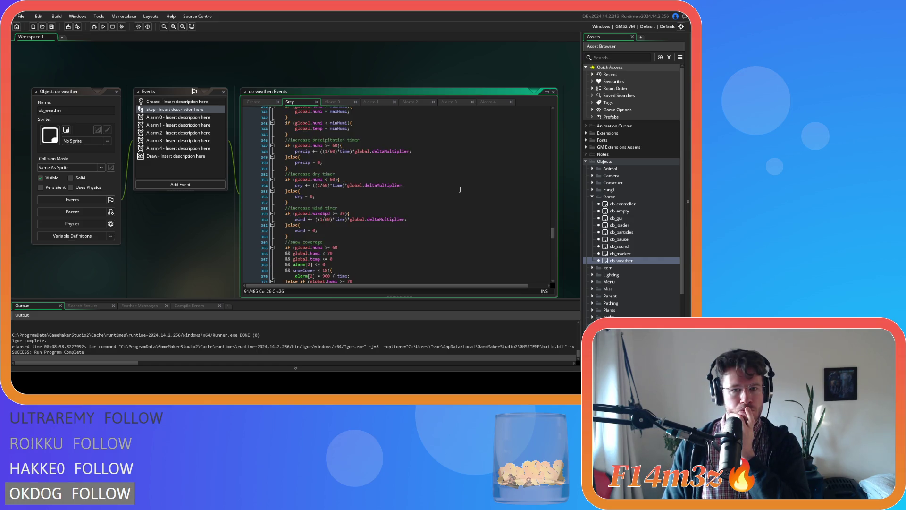
scroll(460, 190, down, 4)
scroll(460, 189, down, 7)
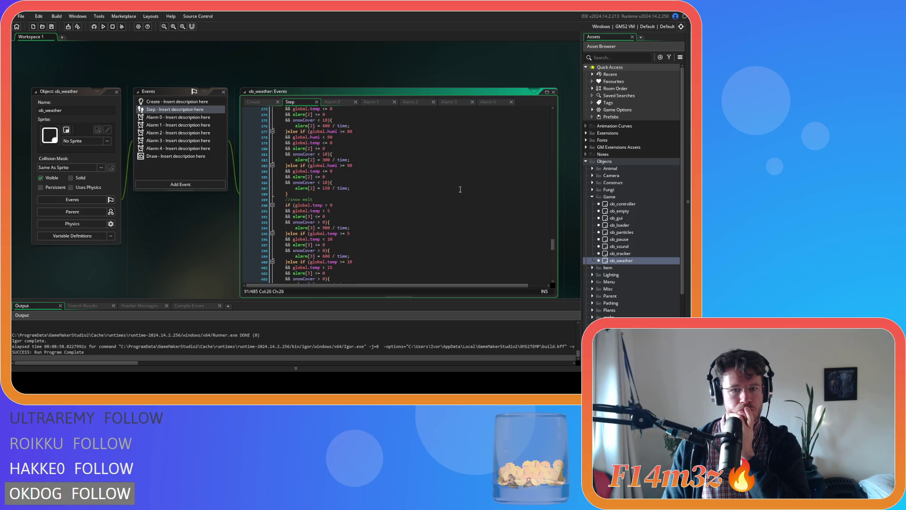
scroll(460, 190, down, 3)
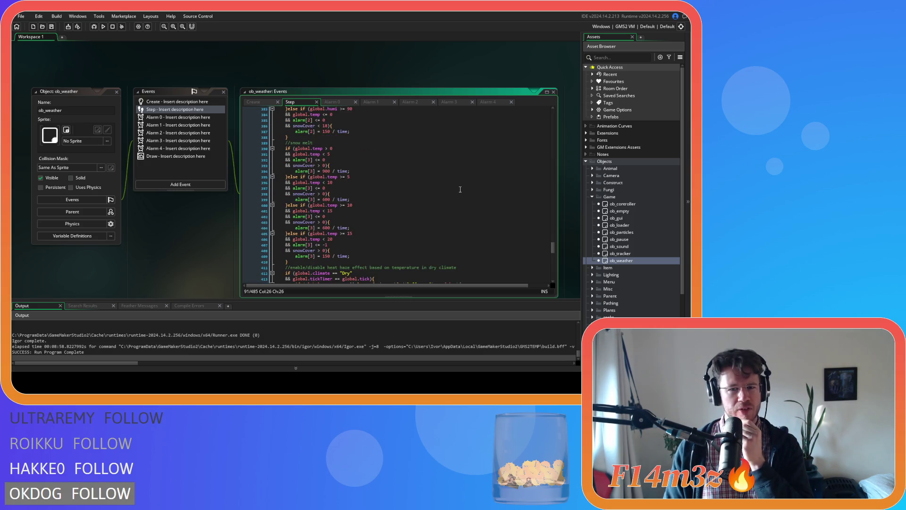
scroll(461, 189, up, 8)
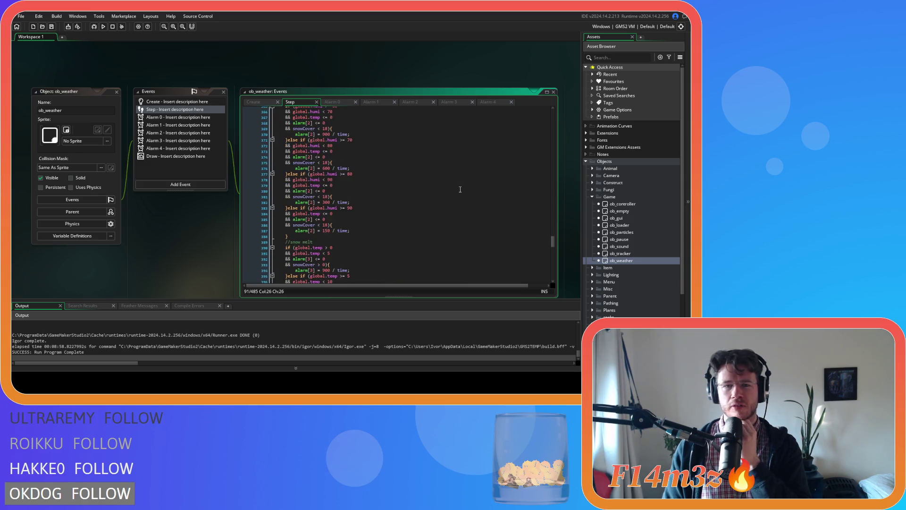
scroll(387, 170, down, 15)
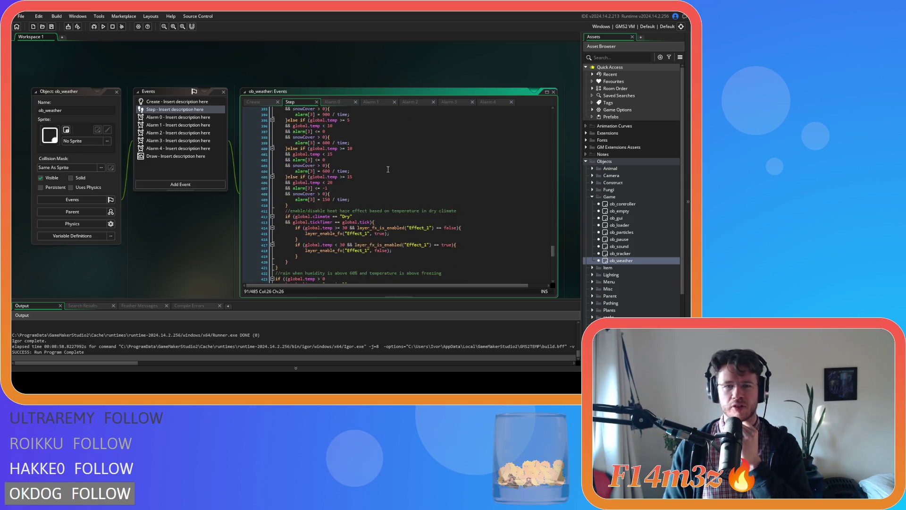
scroll(388, 169, down, 2)
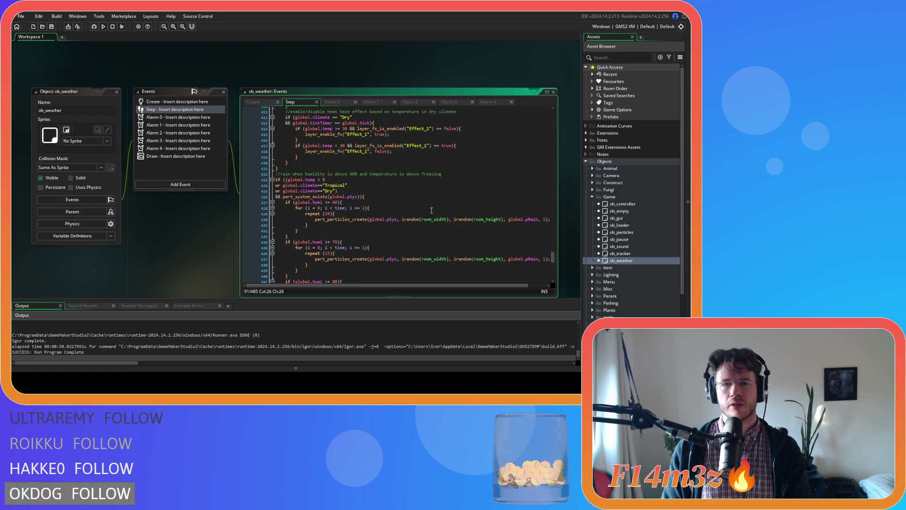
scroll(338, 144, down, 5)
scroll(355, 162, up, 15)
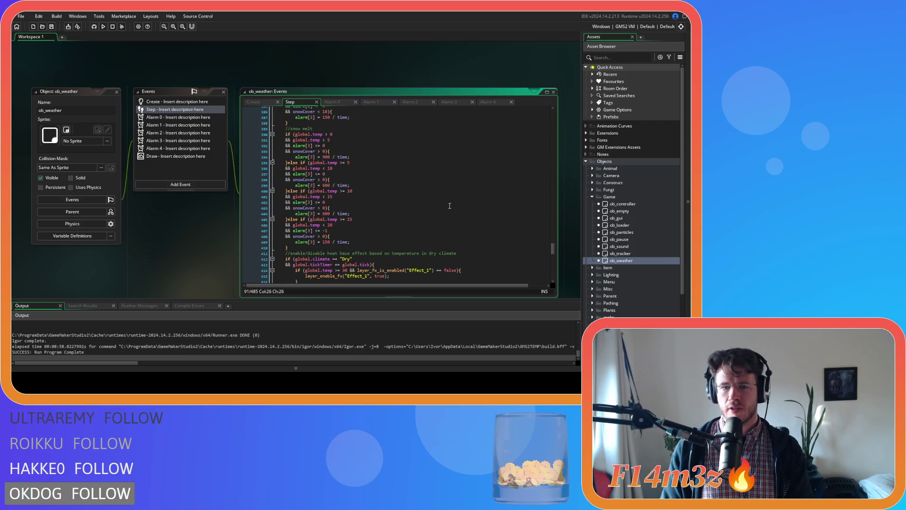
scroll(449, 201, up, 10)
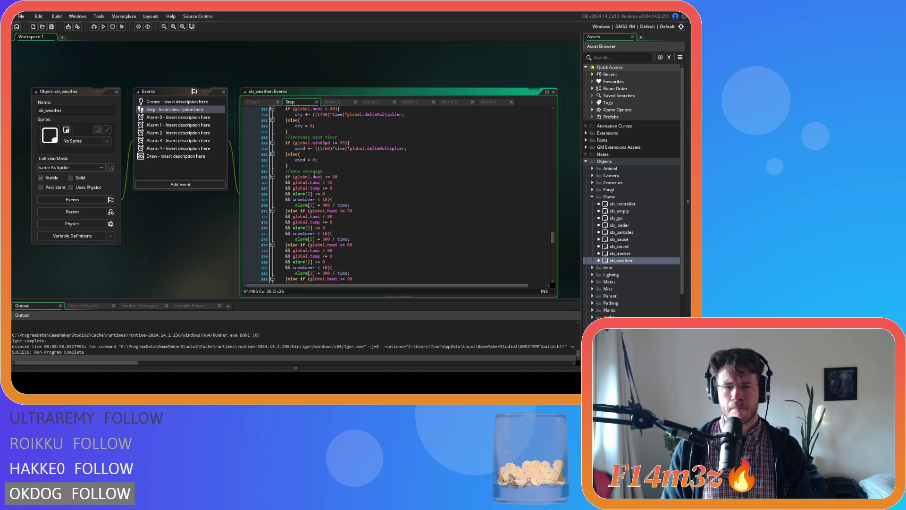
scroll(315, 176, down, 15)
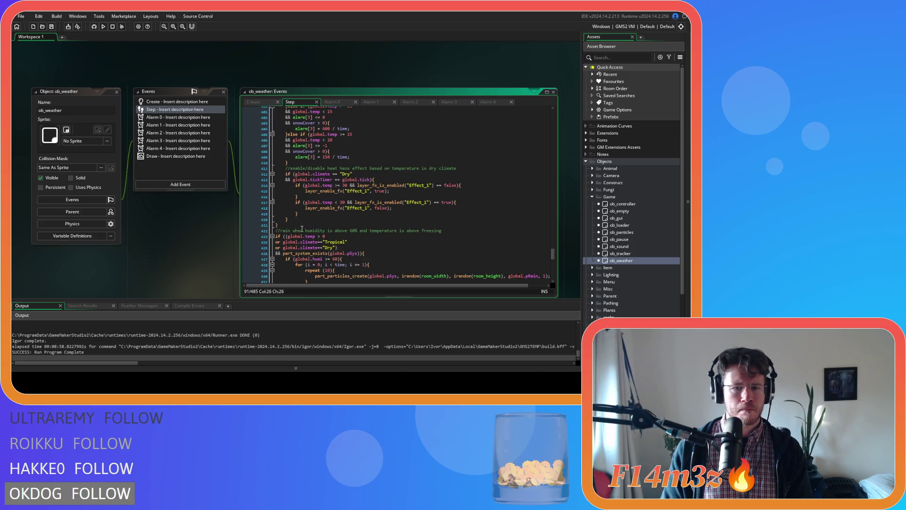
click(282, 226)
mouse_move(552, 253)
mouse_down()
mouse_move(556, 164)
mouse_move(542, 135)
mouse_move(544, 146)
mouse_up()
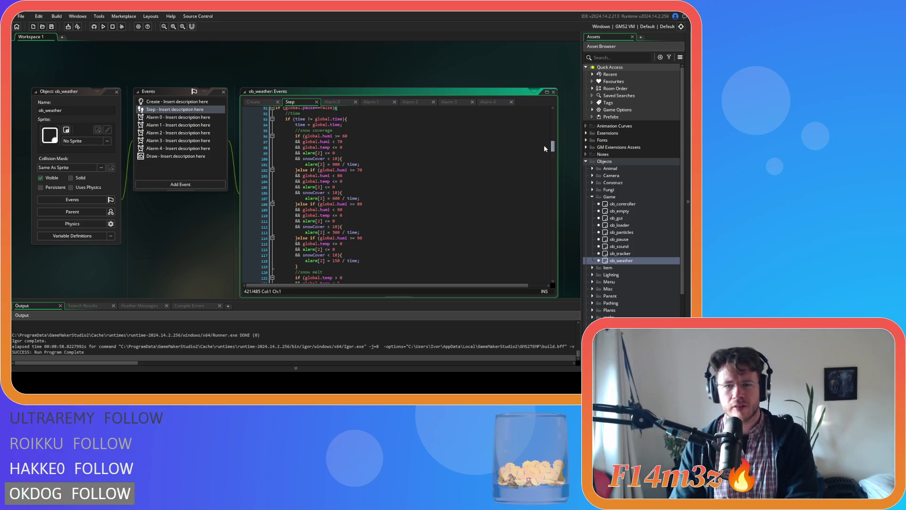
drag(544, 145, 550, 148)
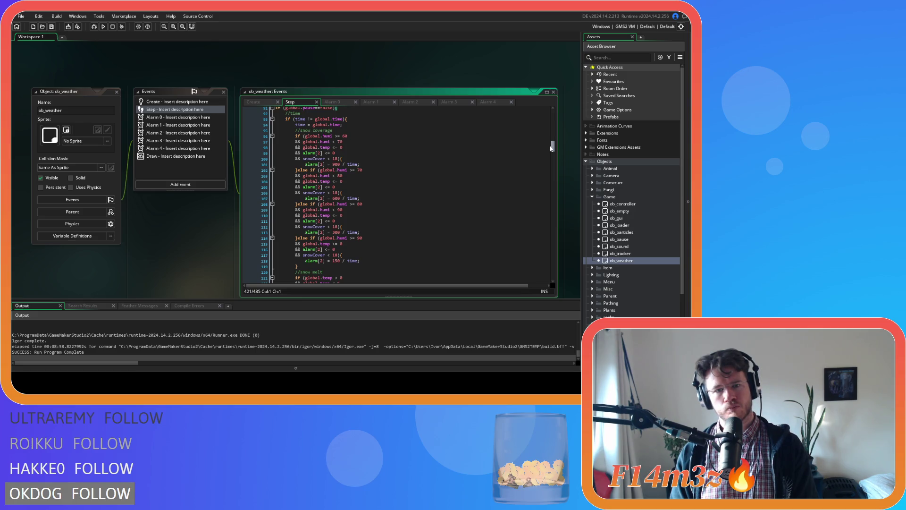
drag(550, 148, 542, 241)
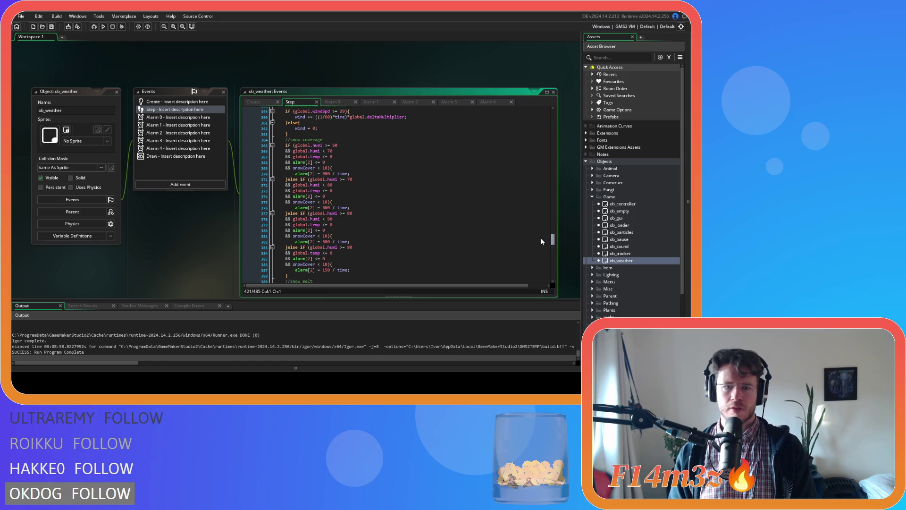
mouse_move(541, 241)
mouse_down()
mouse_move(528, 154)
mouse_move(536, 248)
mouse_move(530, 231)
mouse_move(529, 123)
mouse_move(543, 156)
mouse_move(539, 145)
mouse_up()
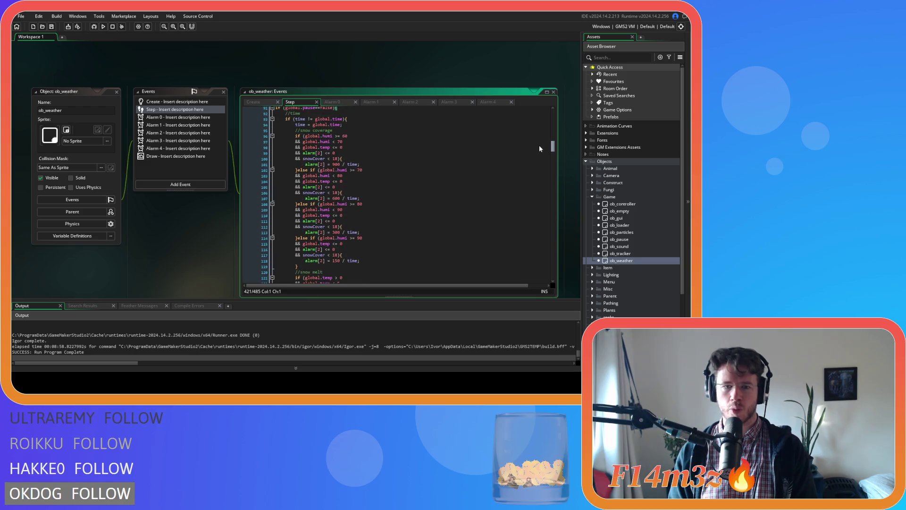
scroll(539, 148, up, 1)
click(308, 125)
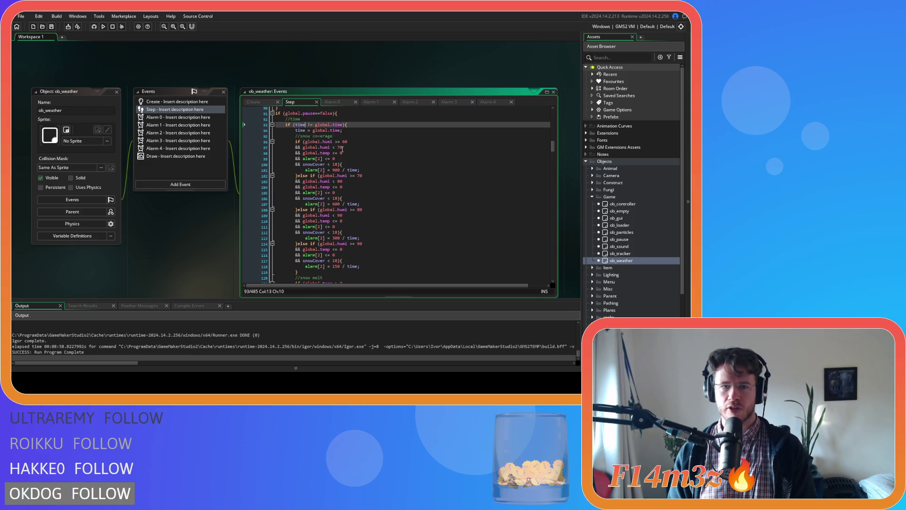
click(379, 157)
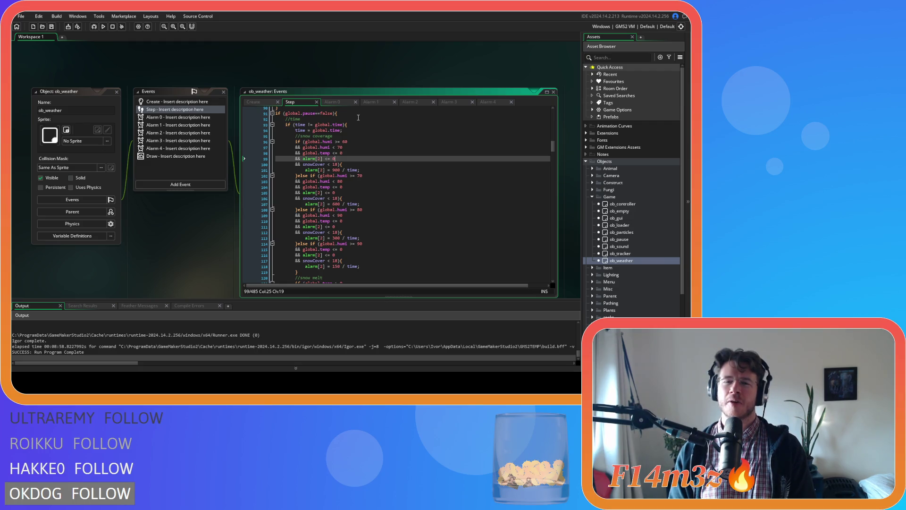
double_click(301, 125)
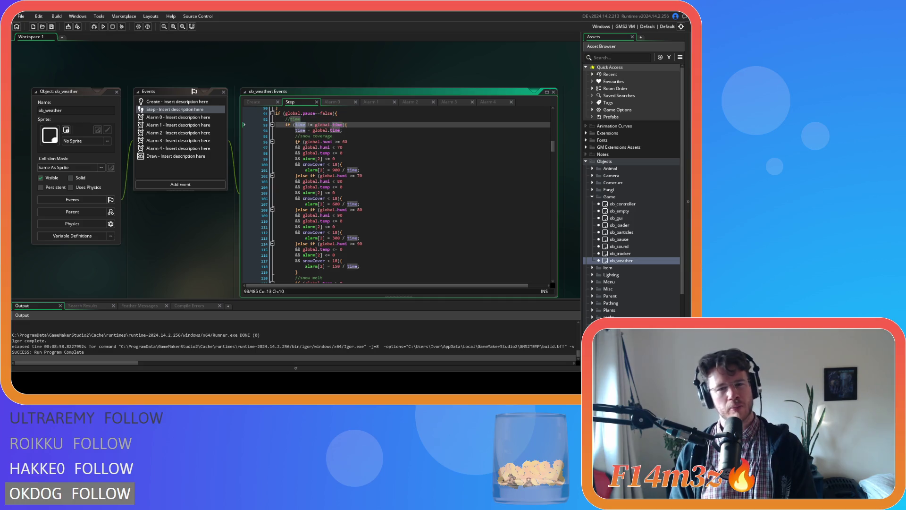
drag(314, 125, 342, 130)
click(353, 125)
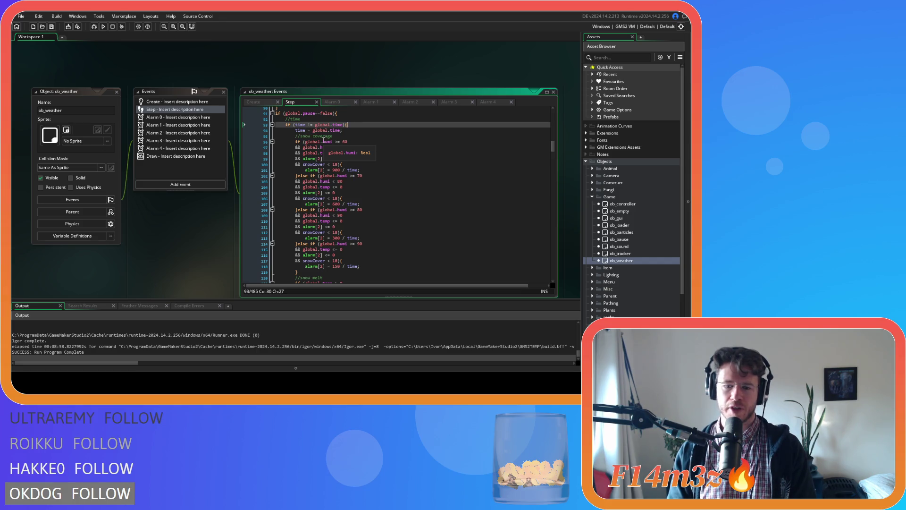
drag(315, 125, 346, 124)
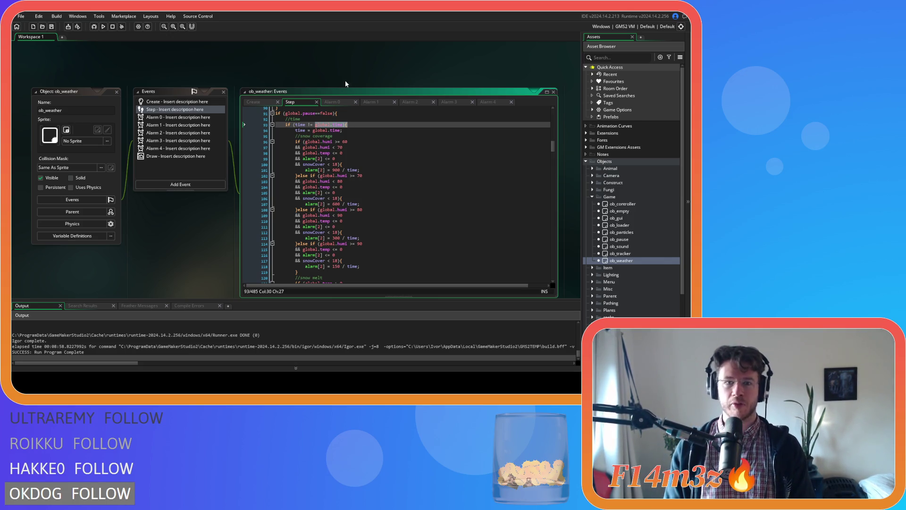
click(406, 136)
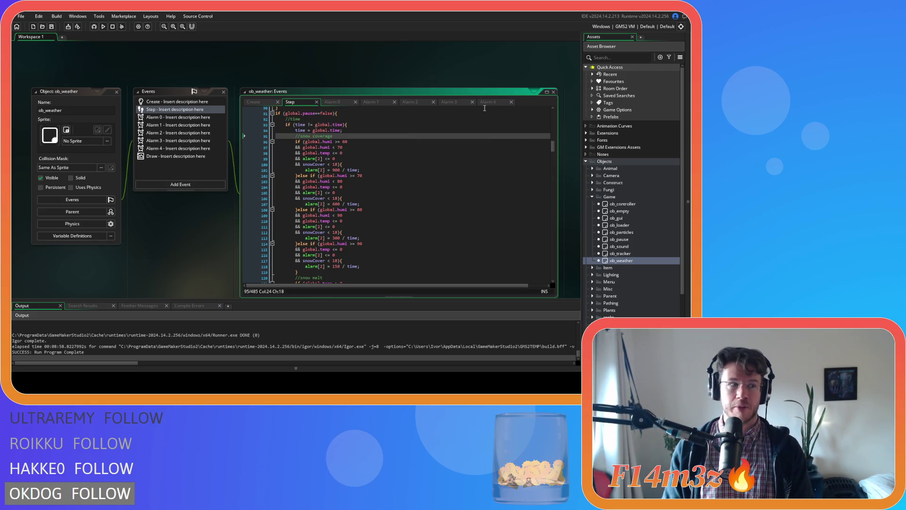
mouse_move(553, 150)
mouse_down()
mouse_move(545, 266)
mouse_move(537, 231)
mouse_move(536, 245)
mouse_move(549, 228)
mouse_up()
Add an empty else { } block after the heat haze check's closing brace
click(435, 198)
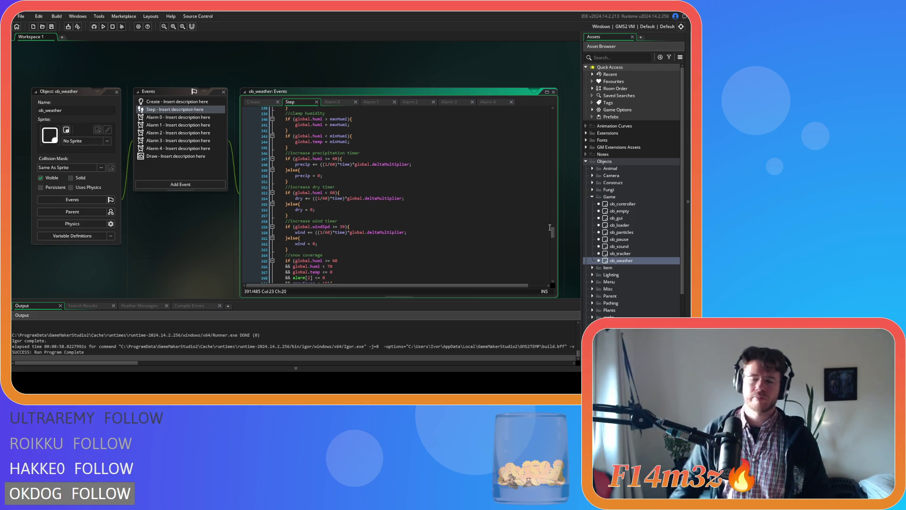
mouse_move(550, 229)
mouse_down()
mouse_move(529, 114)
mouse_move(532, 141)
mouse_up()
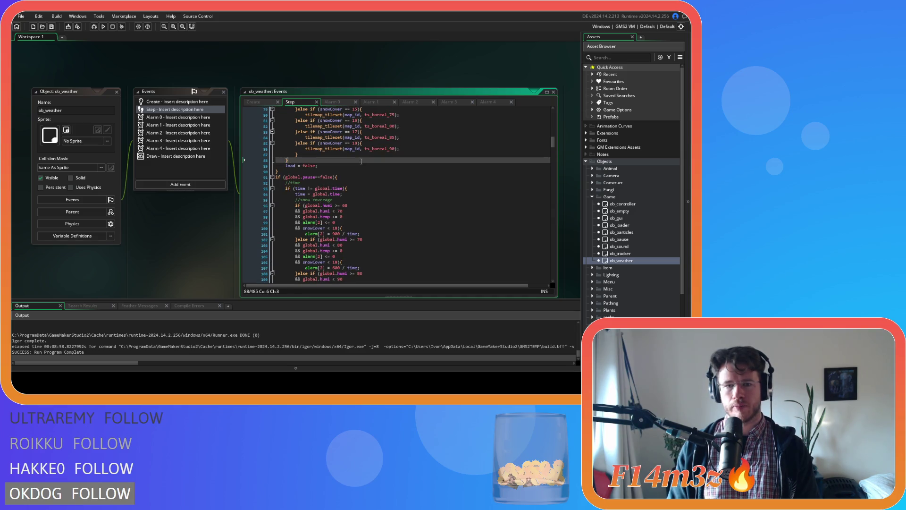
click(369, 177)
key(Left)
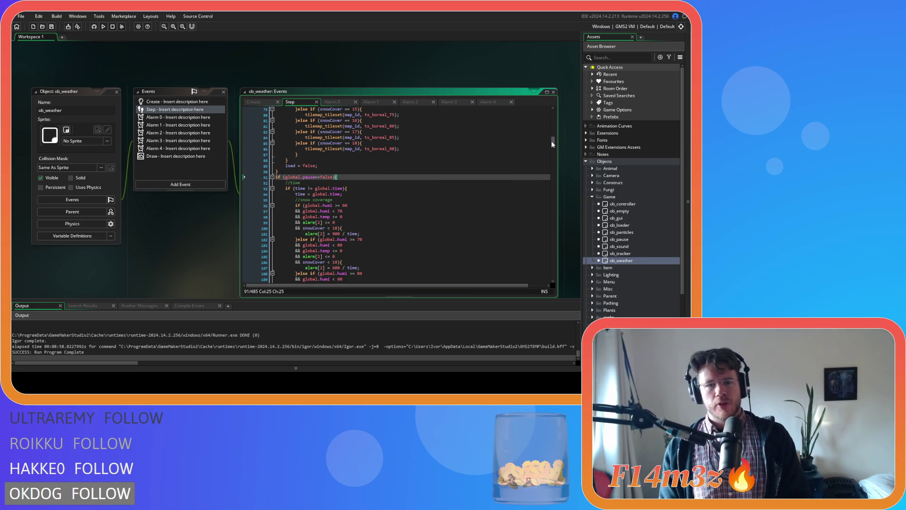
drag(552, 141, 562, 257)
click(306, 183)
text(else{)
key(Return)
key(Return)
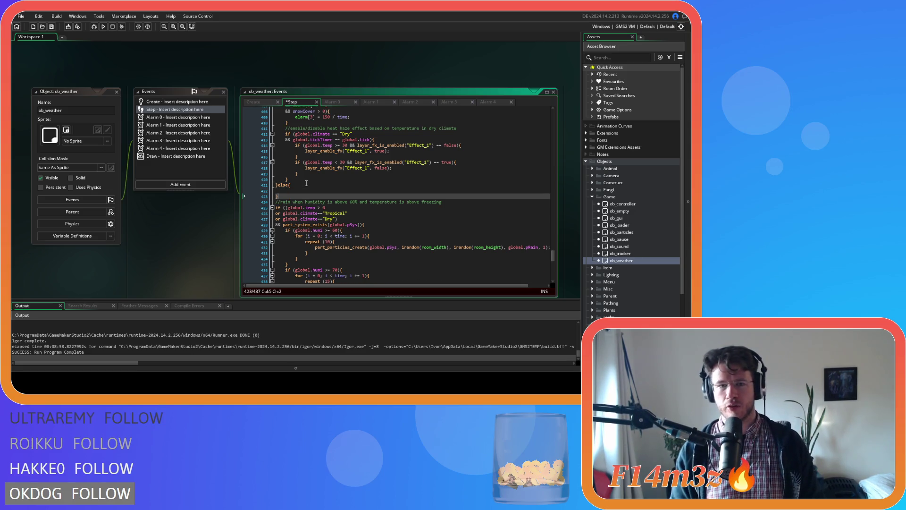
key(Up)
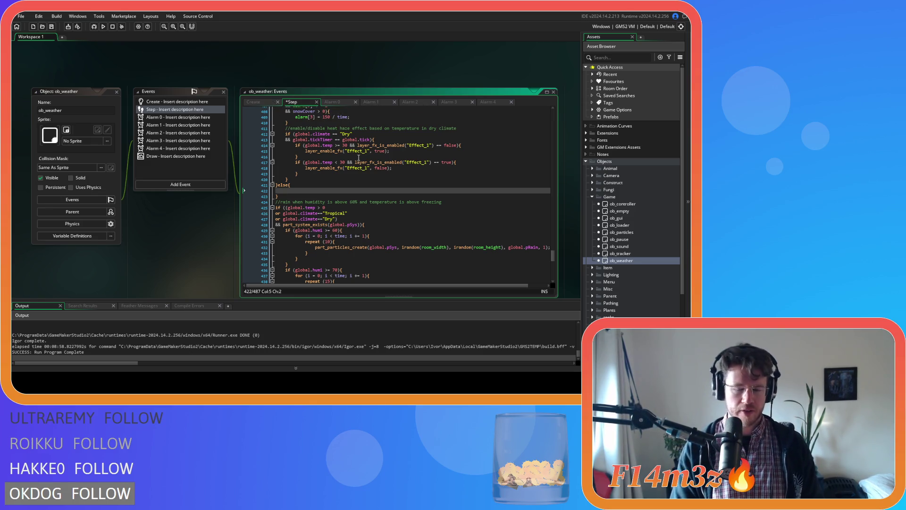
Fill the else block with alarm[0] through alarm[4] = -1; lines
text(alarm)
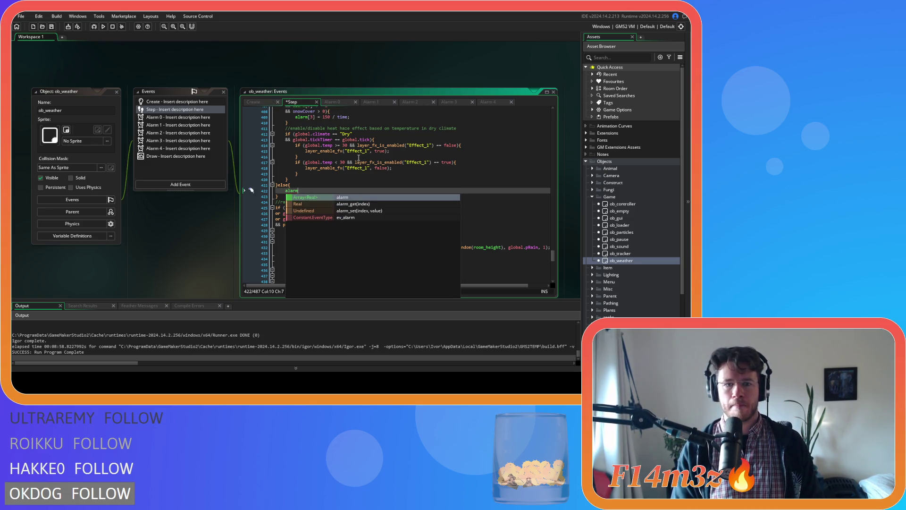
text([)
key(Left)
text(0] = -)
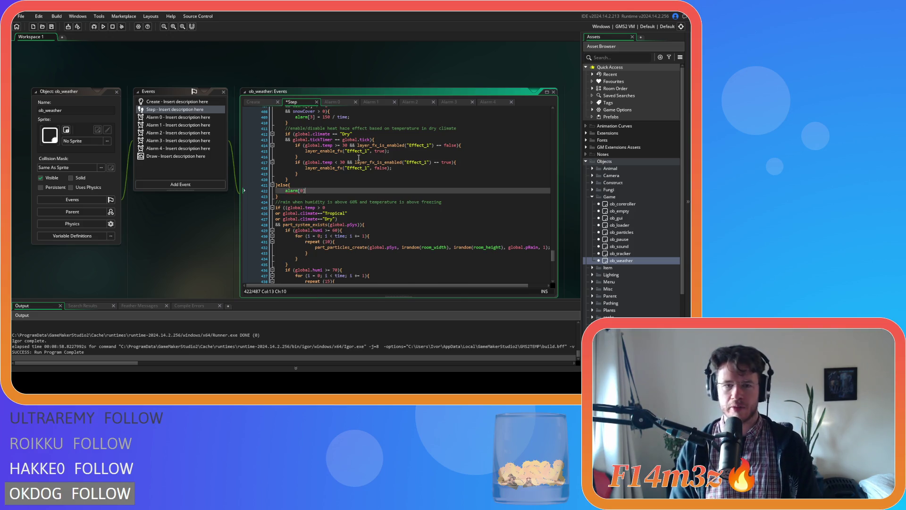
text(1;)
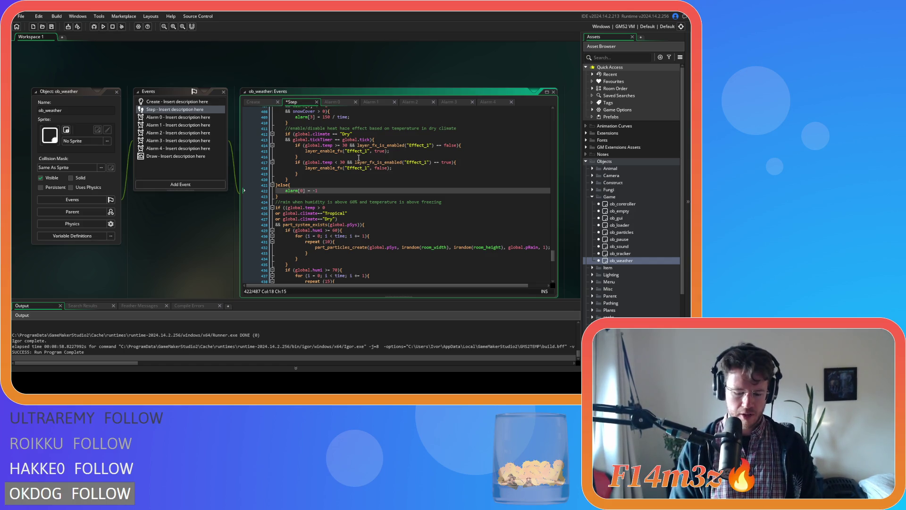
key(ctrl+d)
key(ctrl+d)
key(ctrl+d)
double_click(301, 196)
text(1)
double_click(302, 201)
text(2)
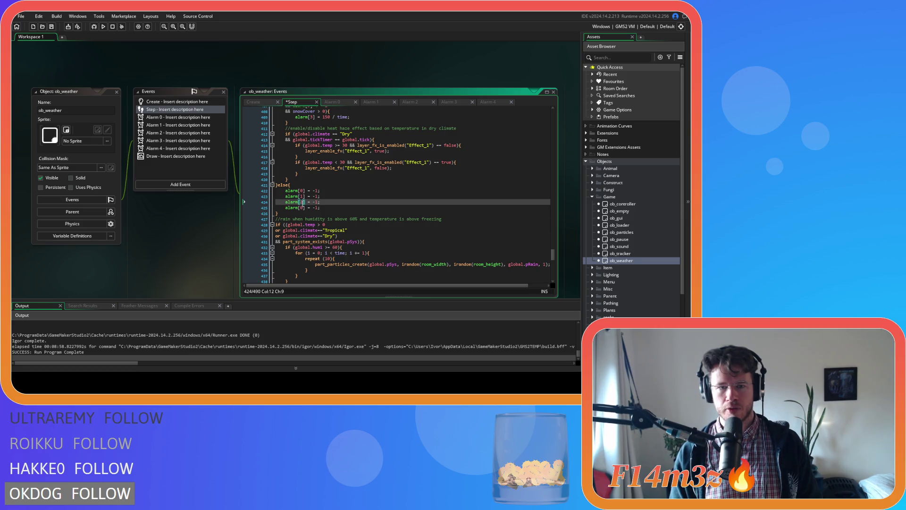
double_click(302, 207)
text(3)
key(ctrl+d)
double_click(302, 212)
text(4)
click(347, 208)
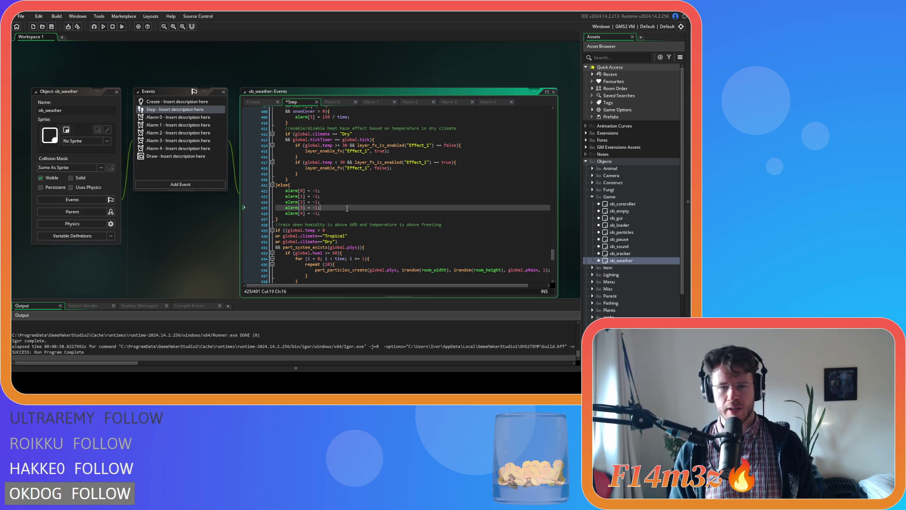
scroll(347, 209, up, 11)
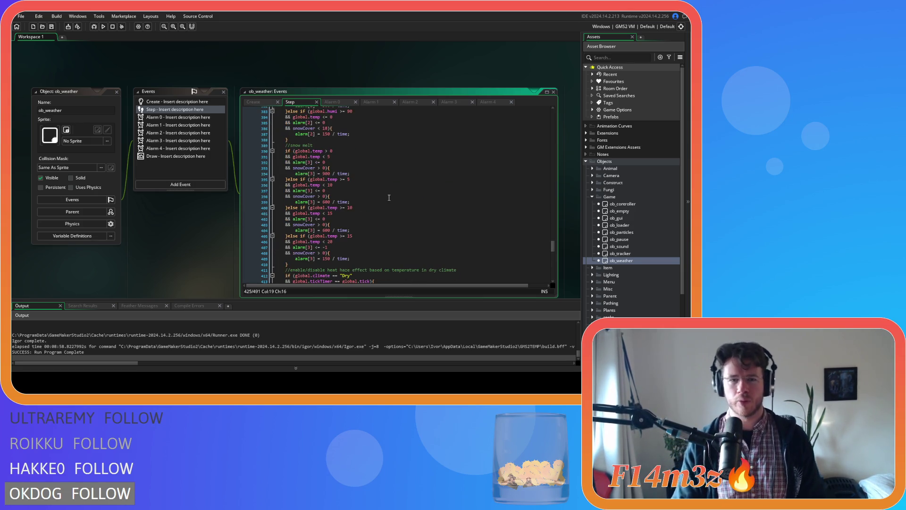
scroll(395, 197, up, 10)
scroll(396, 197, up, 10)
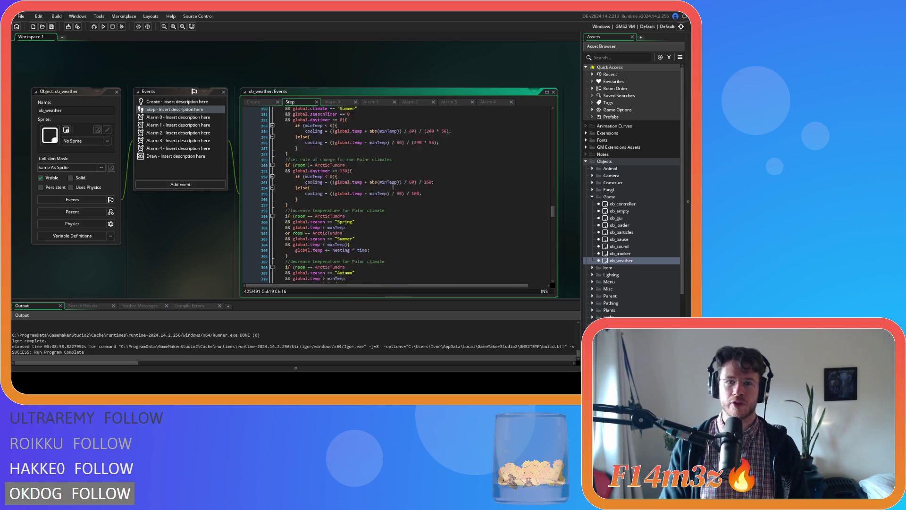
click(254, 102)
click(278, 161)
click(274, 160)
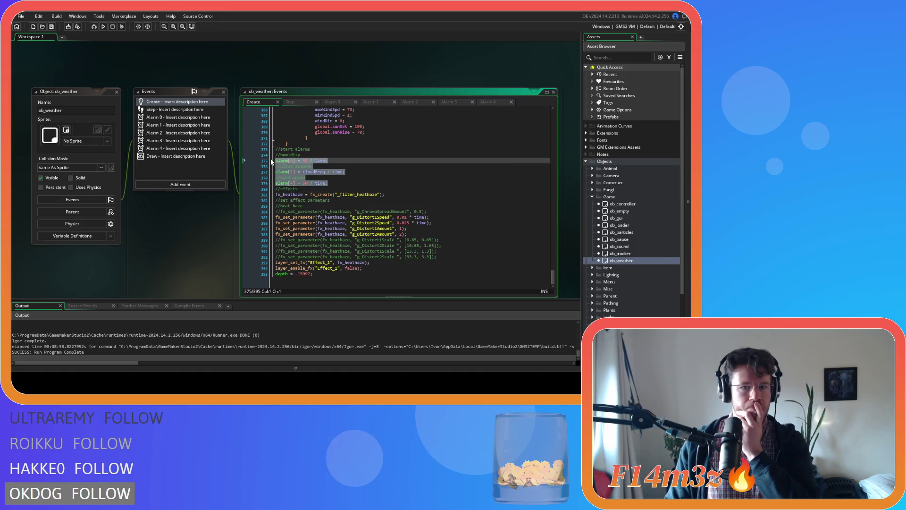
key(shift+Up)
right_click(291, 166)
click(345, 174)
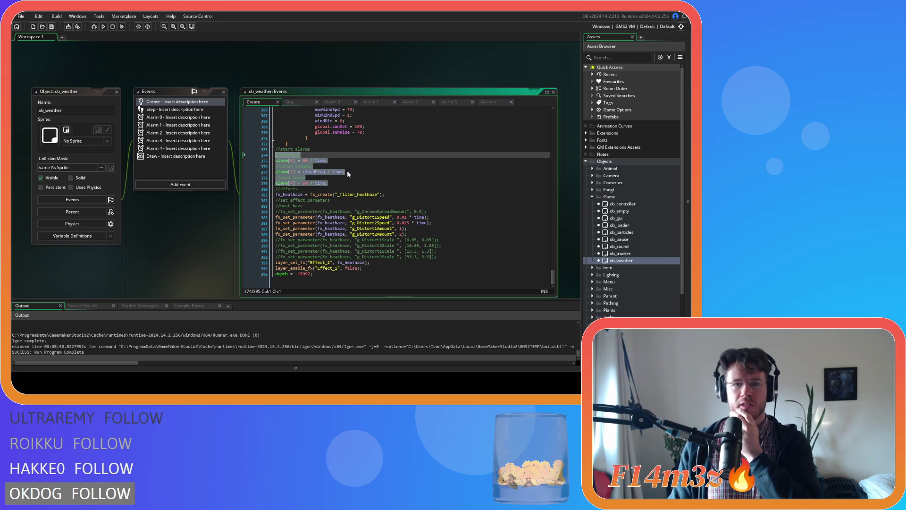
click(303, 100)
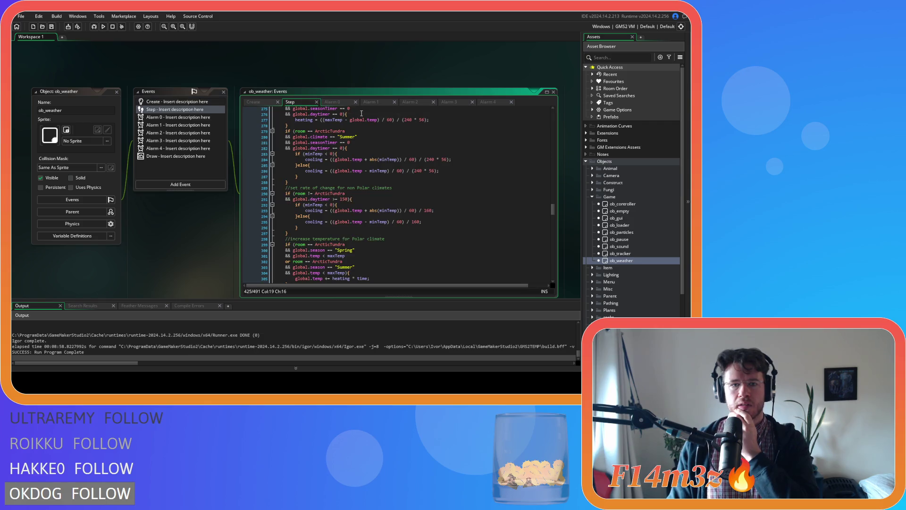
click(264, 104)
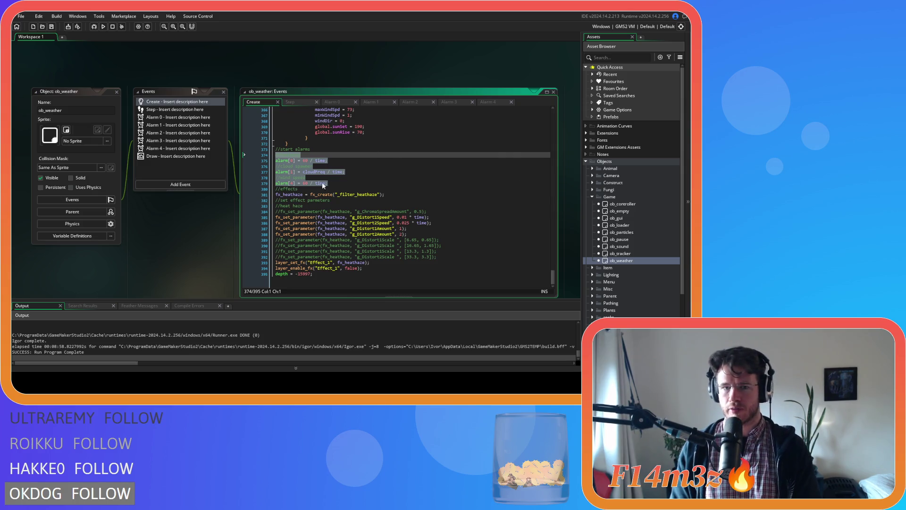
right_click(289, 170)
key(Escape)
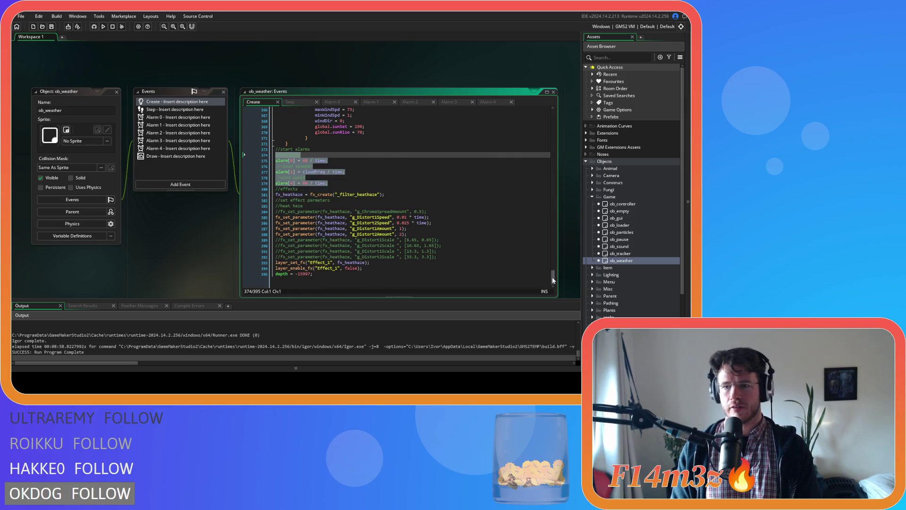
scroll(553, 281, up, 8)
scroll(543, 243, down, 5)
drag(327, 238, 275, 209)
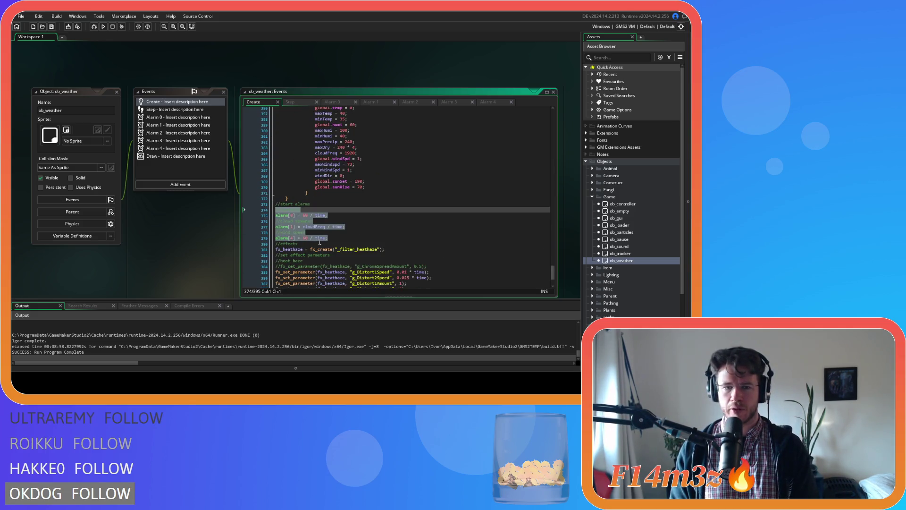
key(shift+Up)
right_click(283, 215)
click(360, 237)
click(360, 238)
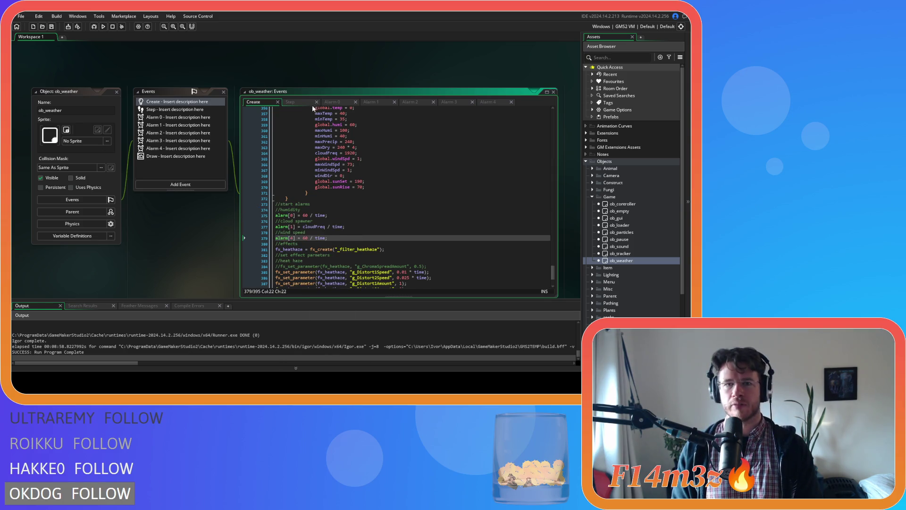
click(293, 102)
click(333, 102)
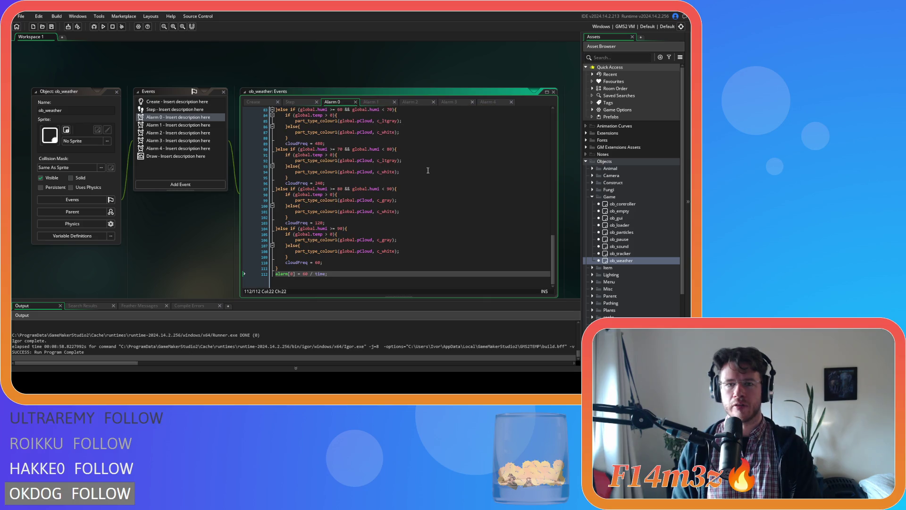
click(290, 102)
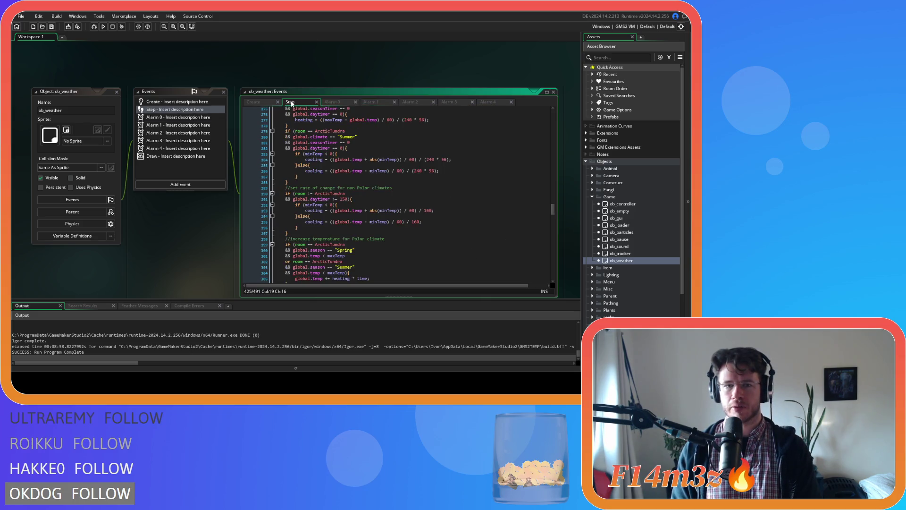
Paste the copied alarm start lines right after if (global.pause==false){
scroll(459, 192, down, 3)
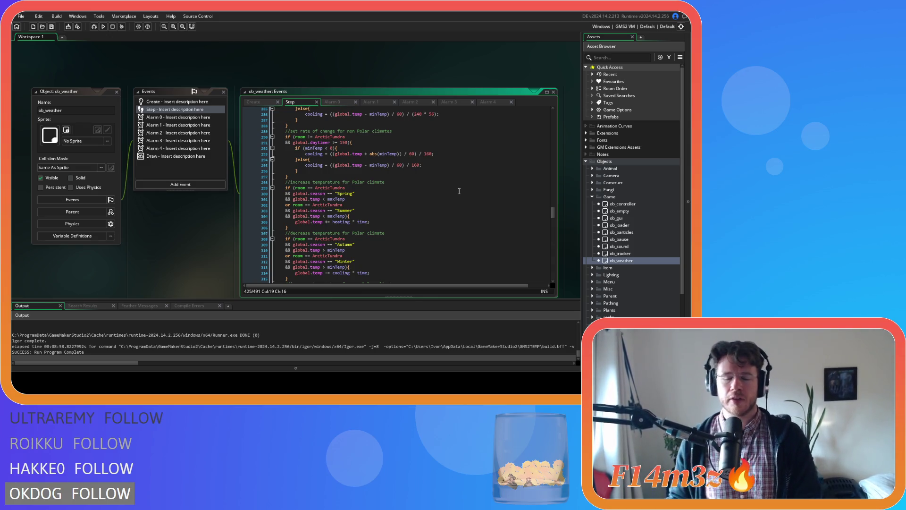
scroll(488, 223, down, 3)
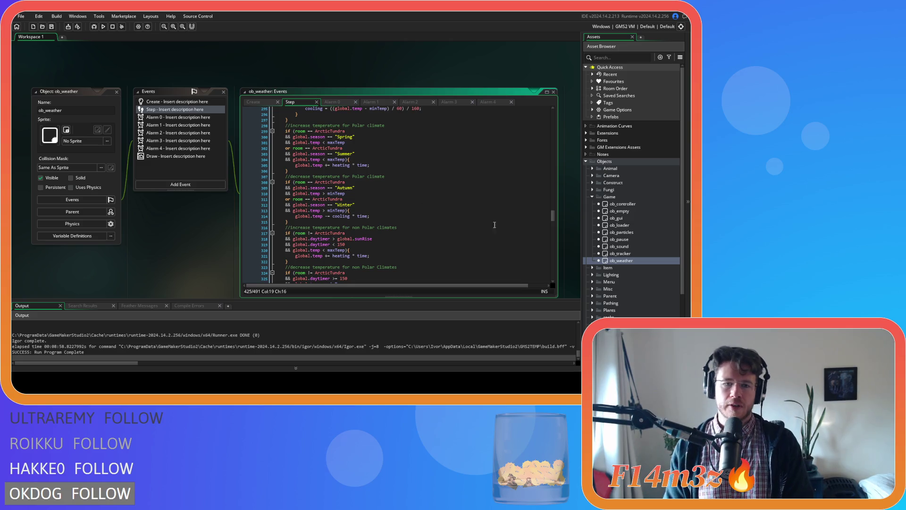
scroll(548, 216, up, 20)
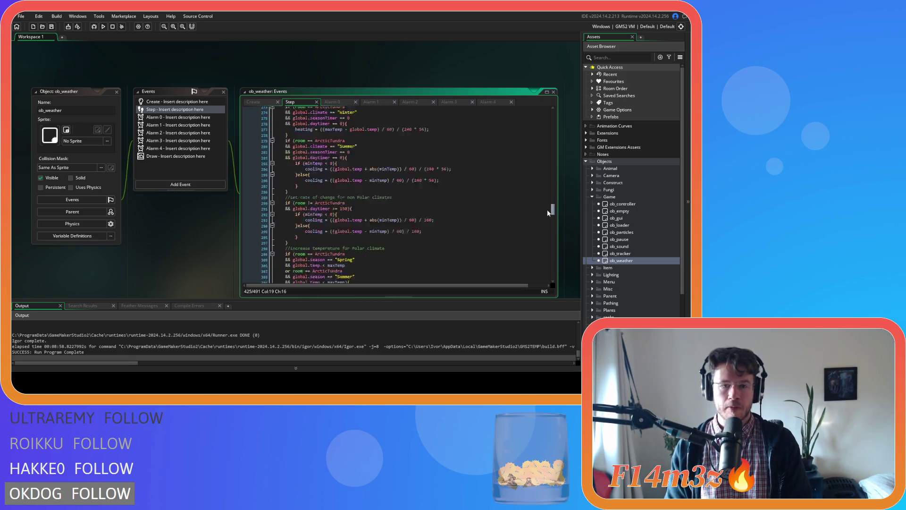
scroll(542, 189, up, 20)
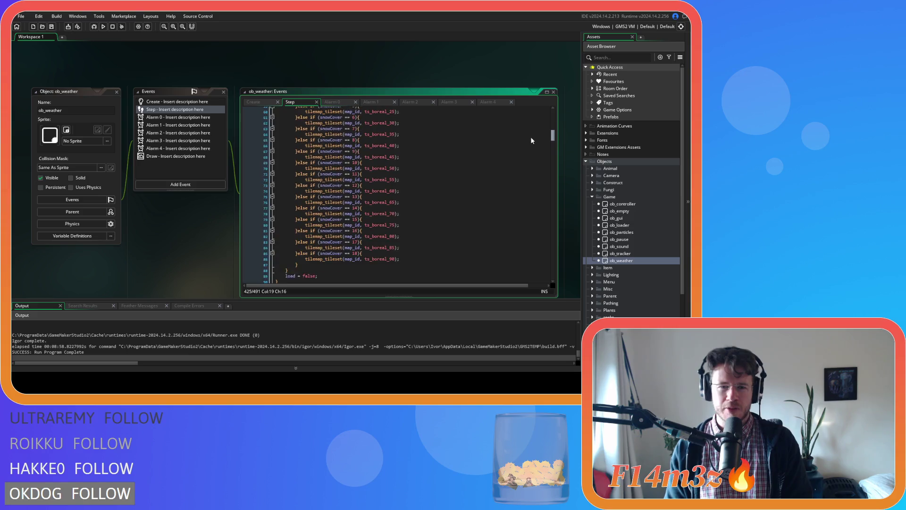
scroll(531, 129, down, 20)
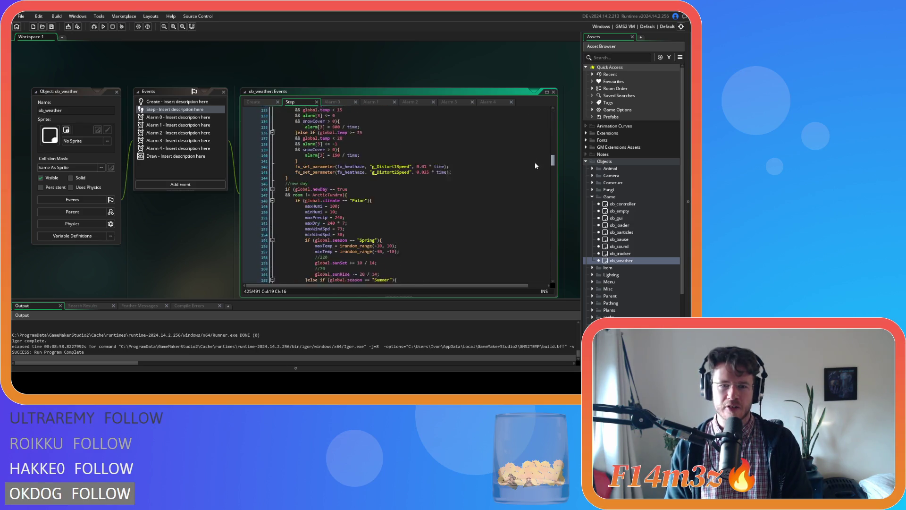
scroll(367, 188, up, 4)
scroll(478, 238, up, 15)
click(350, 175)
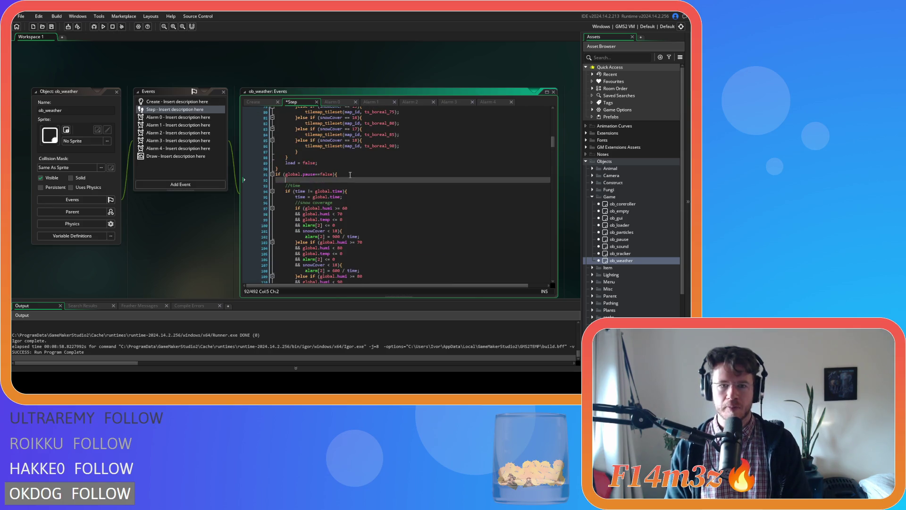
key(ctrl+v)
Indent the pasted alarm lines, save, and delete the //start alarms comment line
drag(332, 214, 243, 186)
key(Tab)
click(366, 197)
key(ctrl+s)
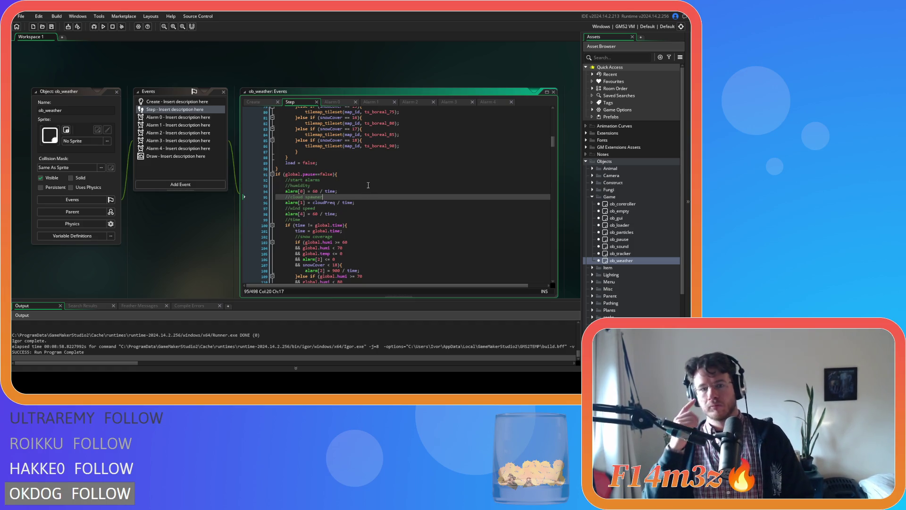
click(328, 179)
key(BackSpace)
key(BackSpace)
key(BackSpace)
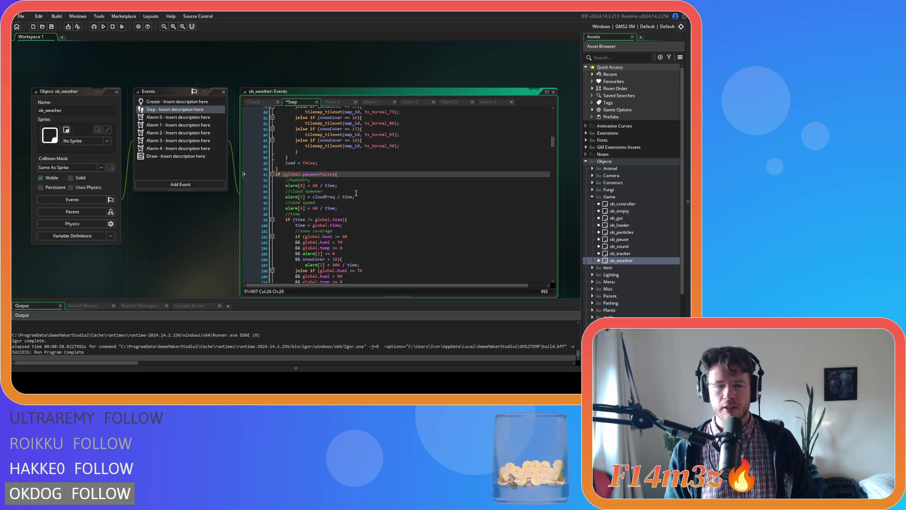
Remove the final alarm[4], alarm[1] and alarm[0] restart lines from their Alarm events
click(486, 102)
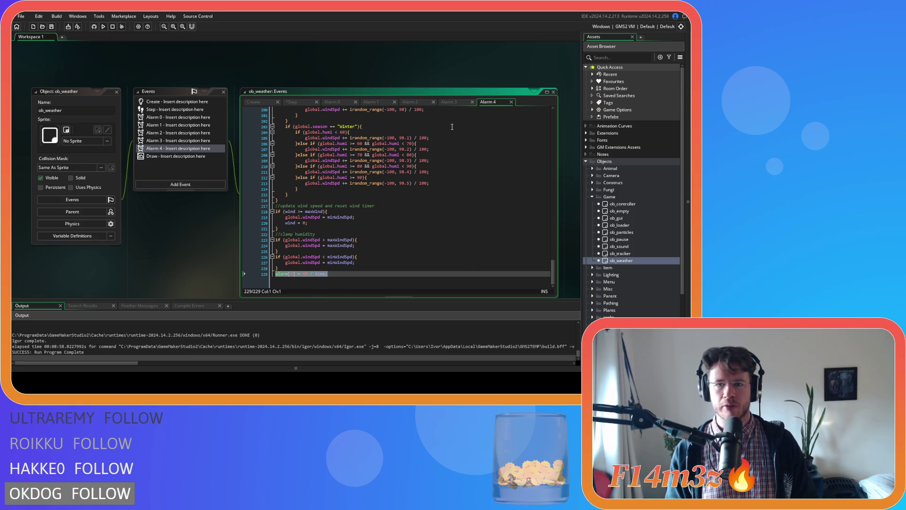
click(344, 281)
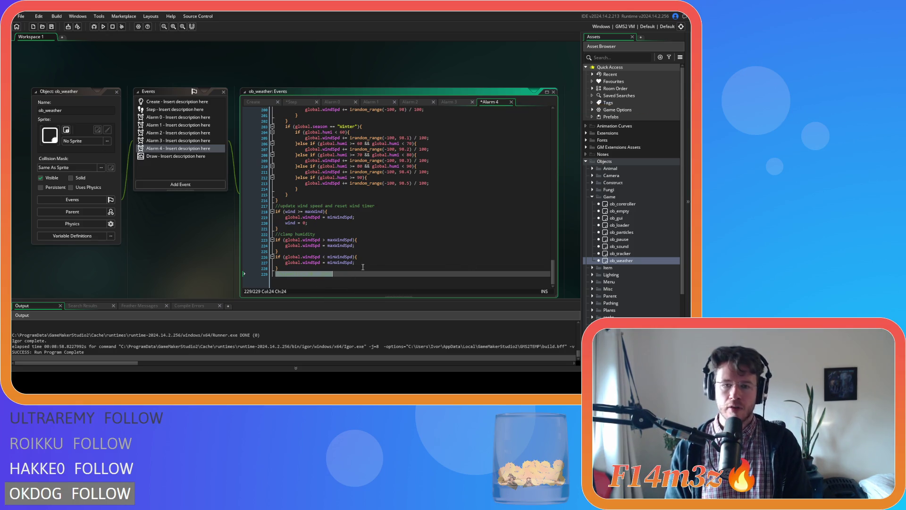
click(373, 101)
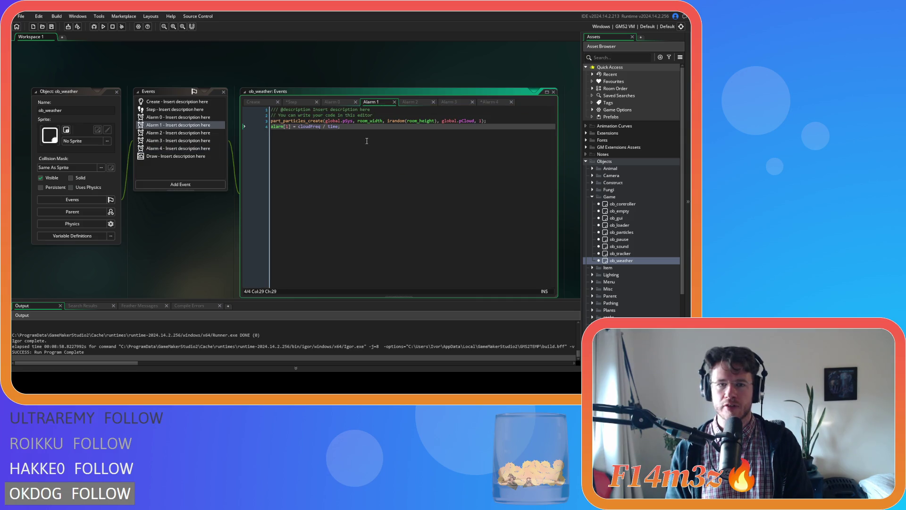
click(453, 102)
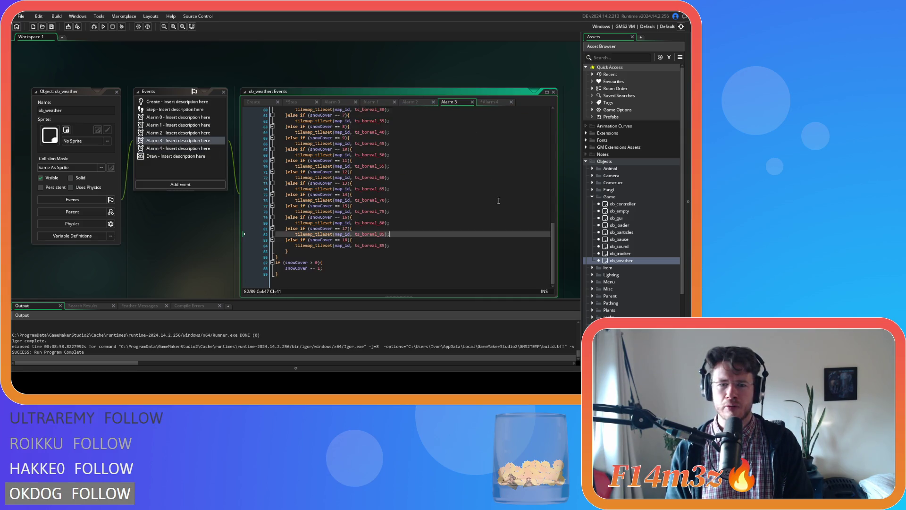
click(409, 102)
click(373, 102)
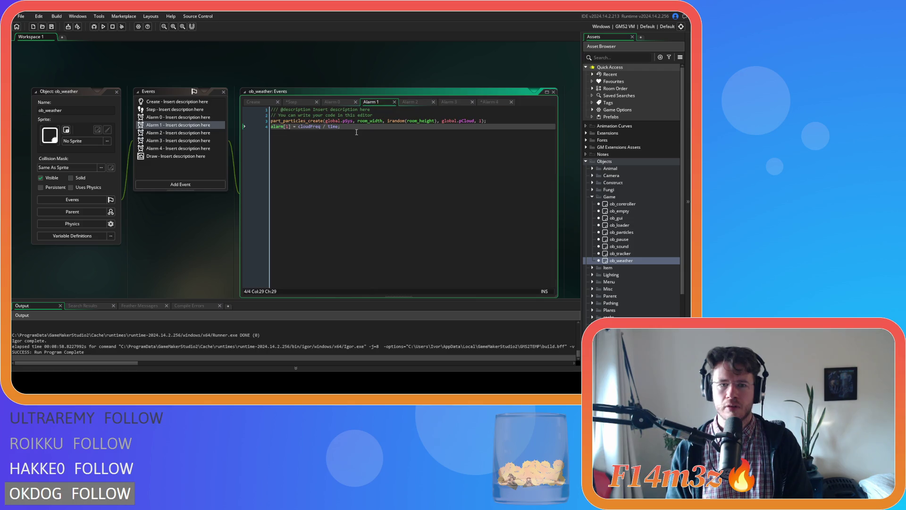
key(ctrl+shift+Tab)
key(shift+Home)
key(ctrl+x)
key(ctrl+shift+Tab)
click(383, 190)
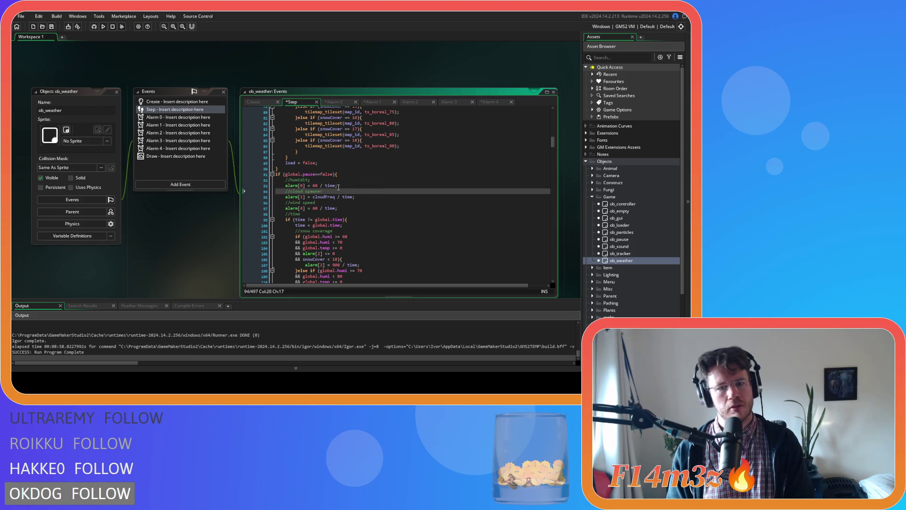
Wrap the humidity alarm[0] = 60 / time reset in an alarm[0]==0 check
click(318, 209)
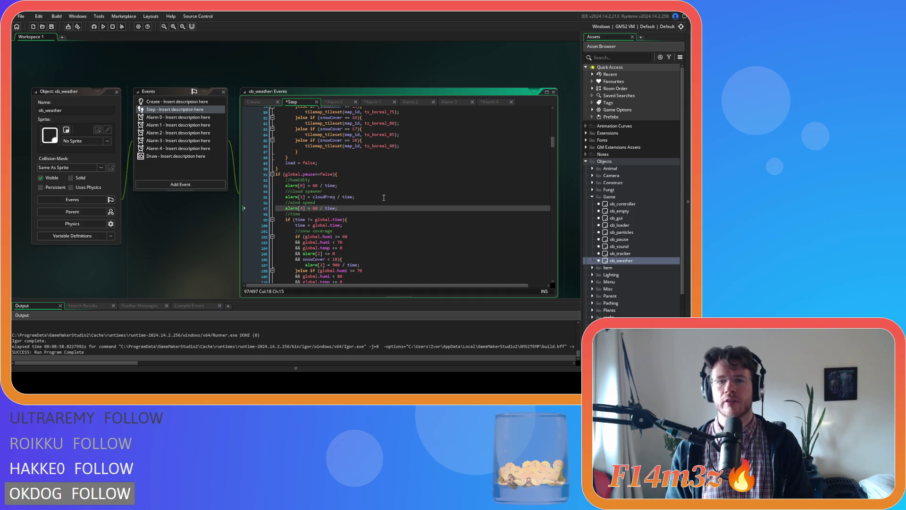
scroll(382, 199, down, 13)
click(295, 230)
key(shift+End)
scroll(367, 257, up, 14)
click(329, 200)
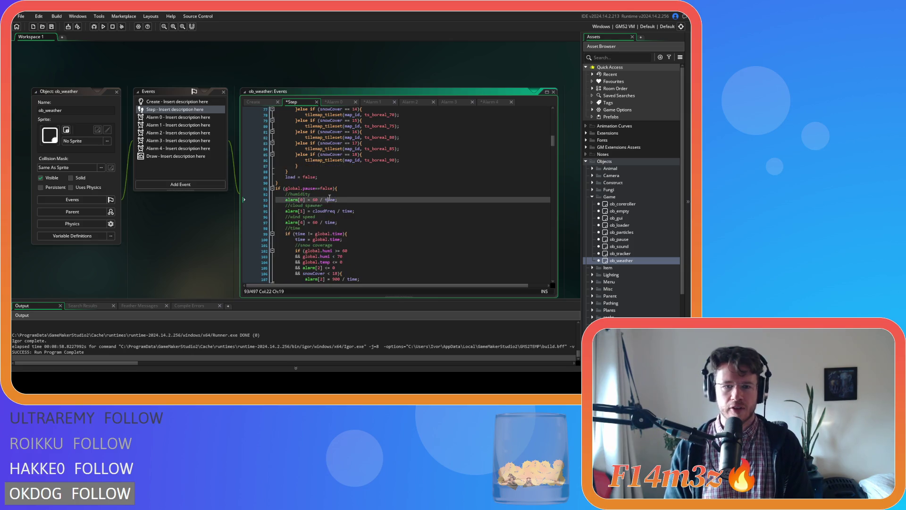
click(359, 204)
click(348, 195)
key(Return)
text(if ()
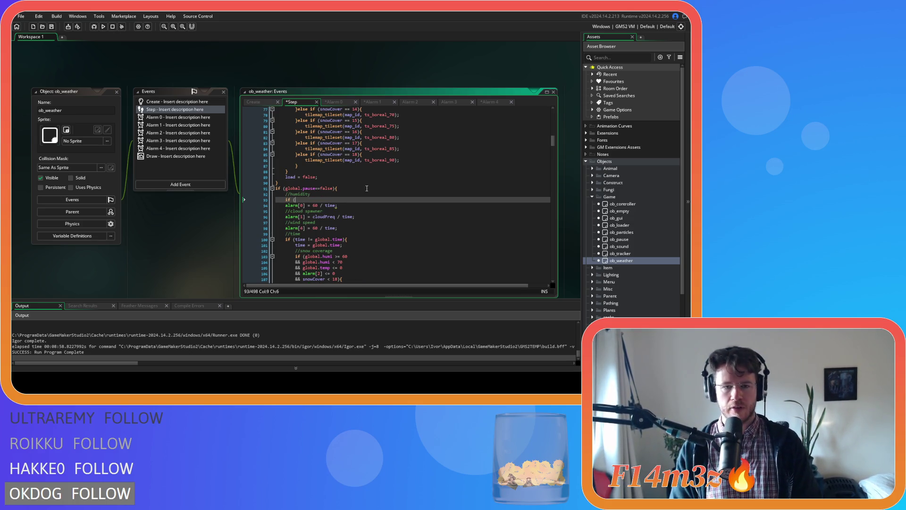
text(alar)
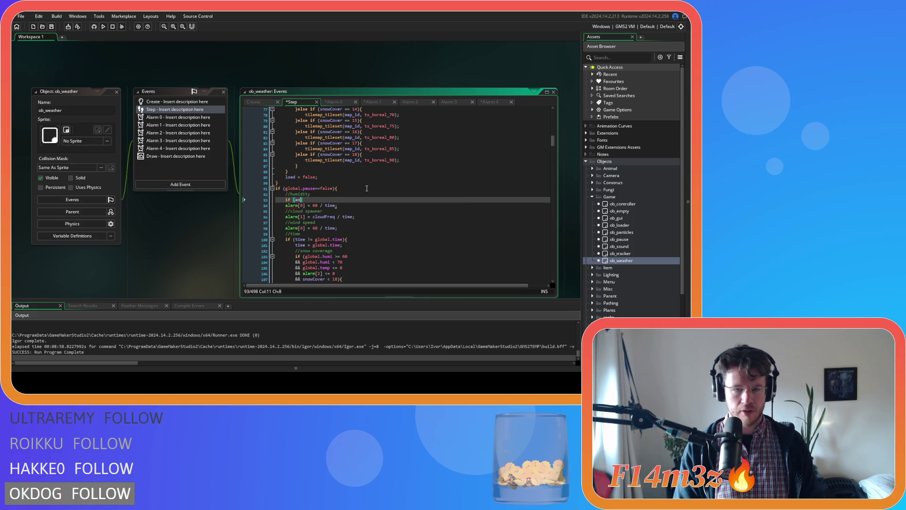
text(m)
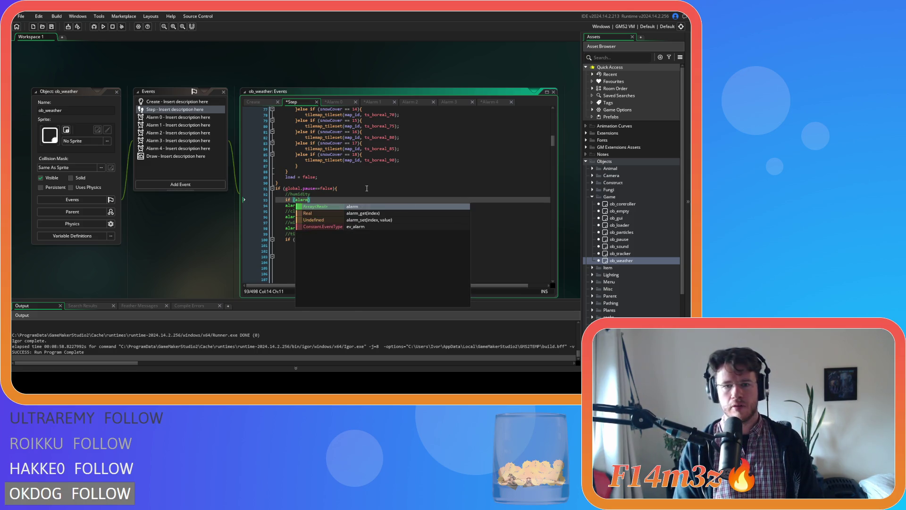
text([)
text(0]==)
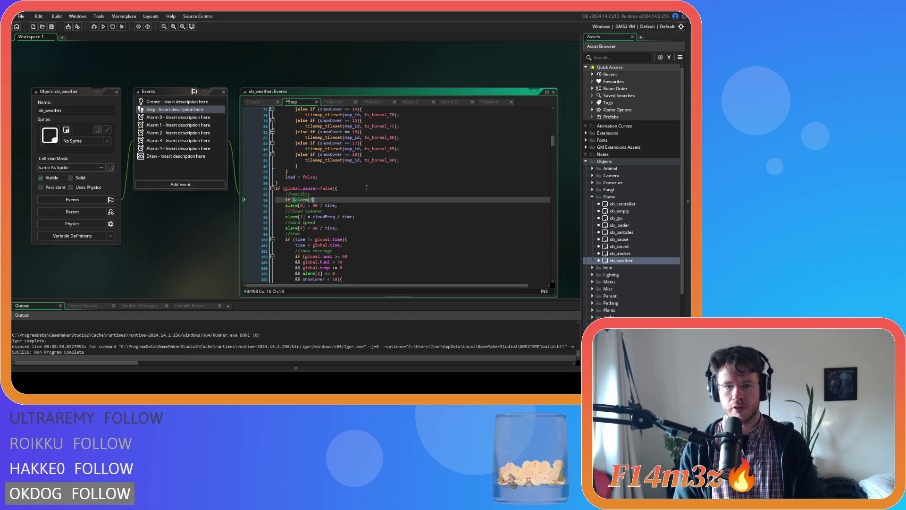
text(0){)
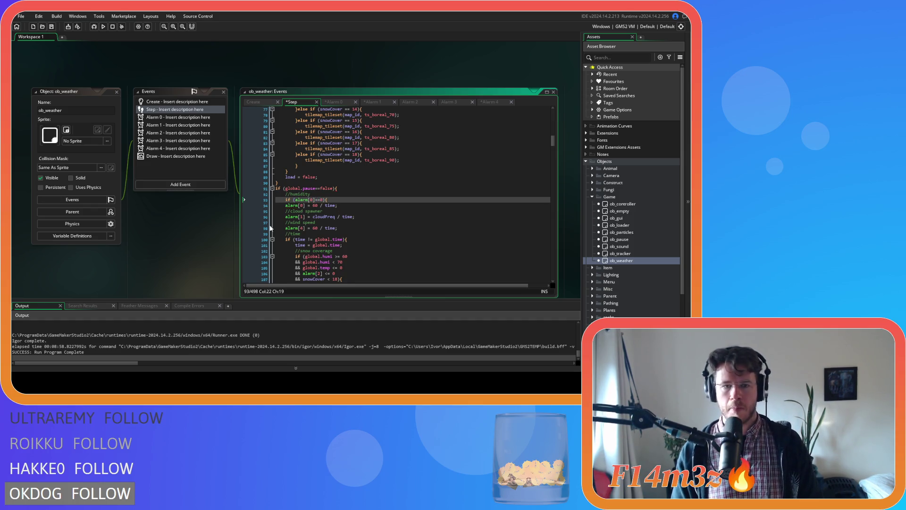
key(Down)
key(Home)
key(Tab)
click(357, 205)
key(Return)
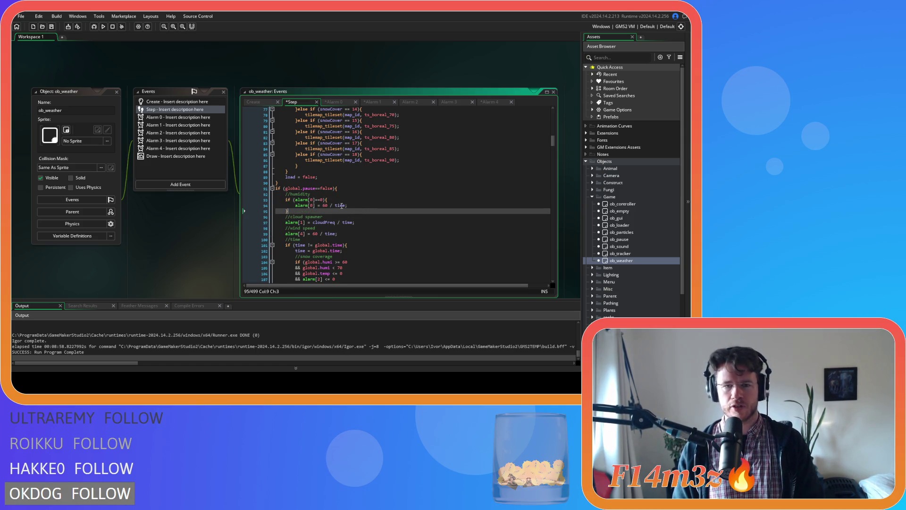
Copy the alarm[0]==0 check above the cloud spawner alarm[1] reset and indent that reset under it
click(321, 199)
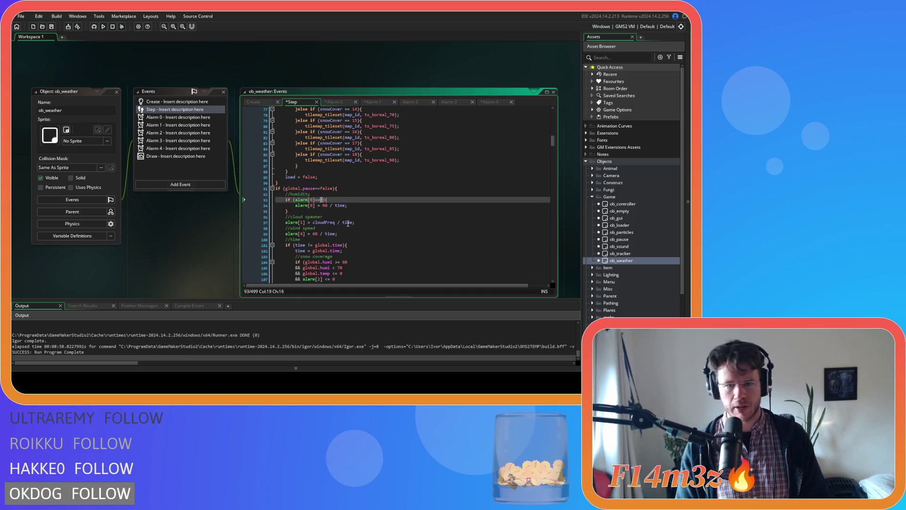
key(shift+Home)
key(ctrl+c)
key(Down)
key(Down)
key(Down)
key(ctrl+v)
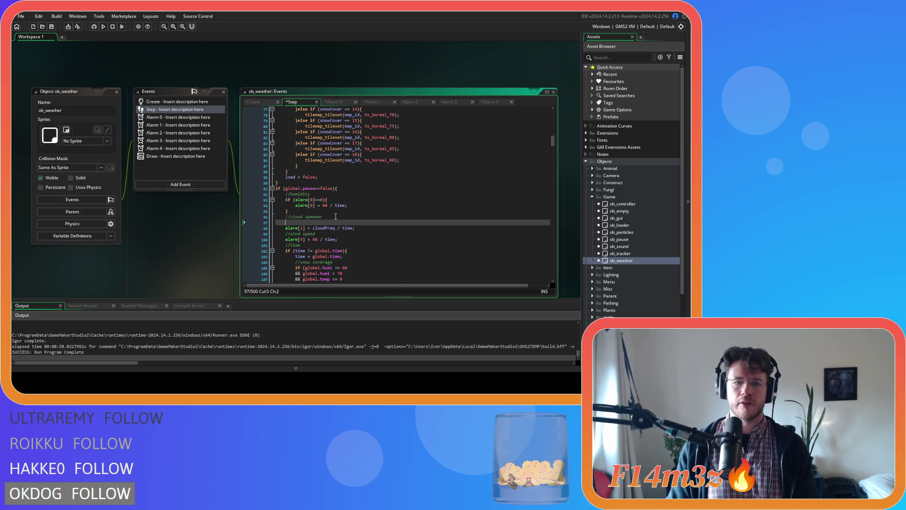
key(Return)
key(Tab)
click(373, 229)
key(Return)
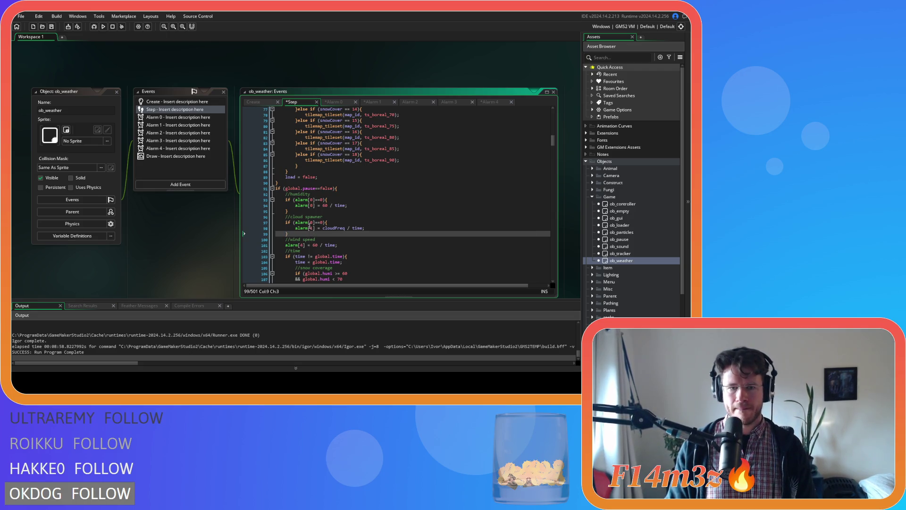
double_click(311, 222)
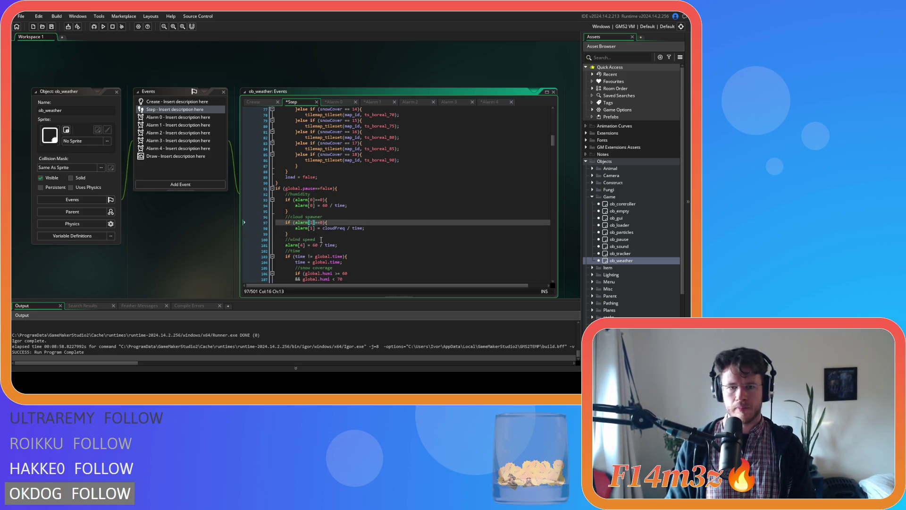
Paste the check under //wind speed and change its index to 4, guarding alarm[4] = 60 / time
click(328, 240)
key(Return)
key(ctrl+v)
double_click(312, 245)
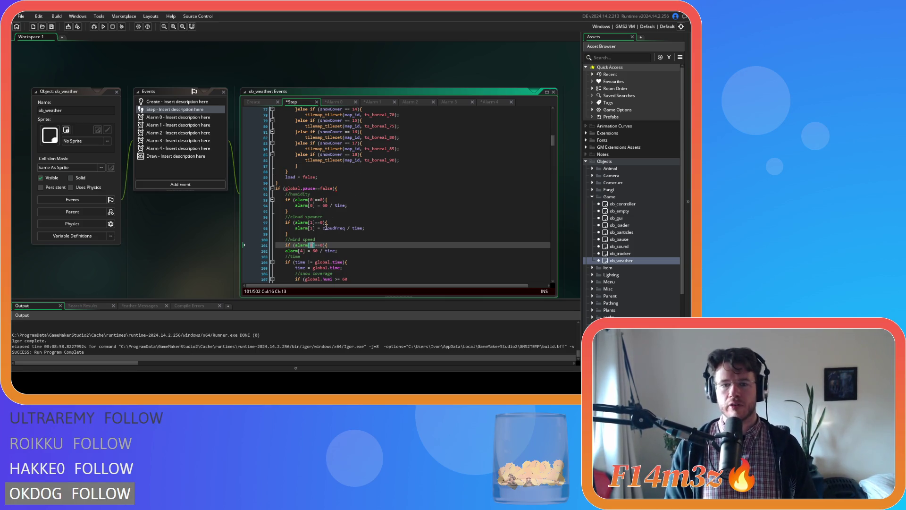
text(4)
click(344, 243)
click(363, 252)
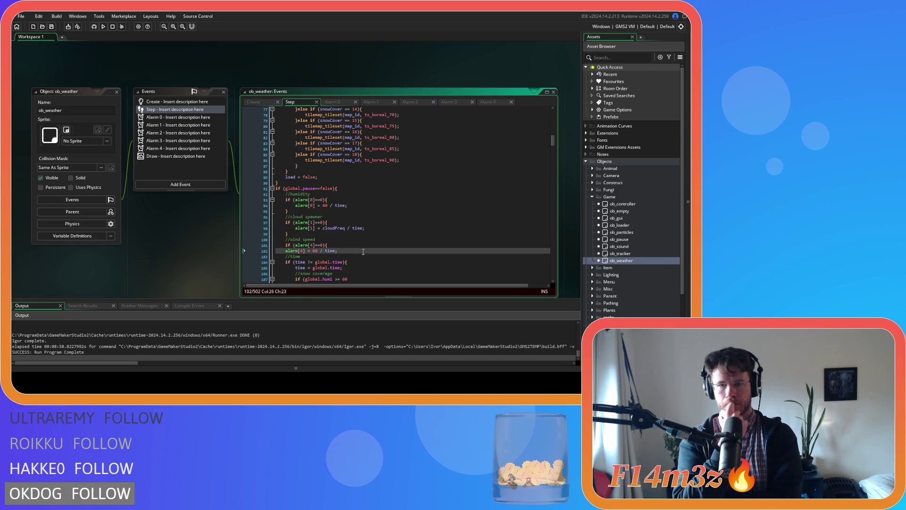
click(340, 102)
click(380, 102)
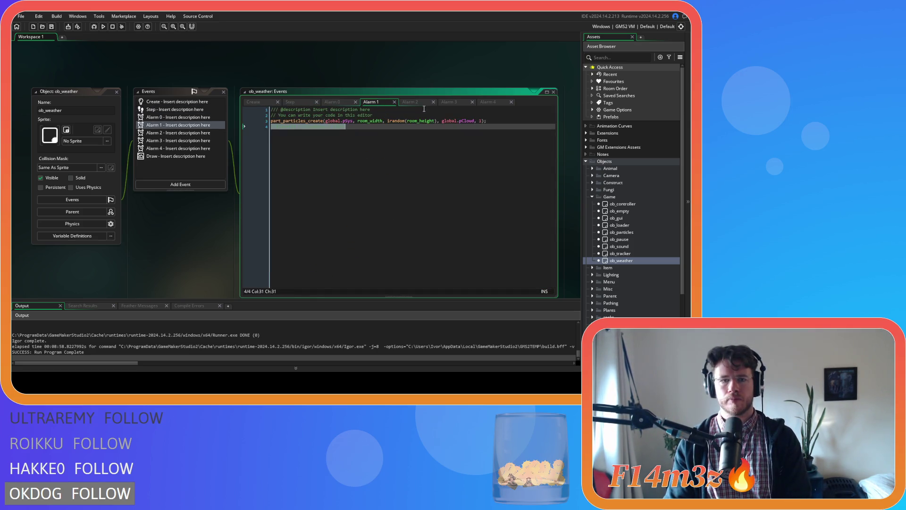
click(409, 101)
mouse_move(554, 132)
mouse_down()
mouse_move(561, 276)
mouse_move(559, 196)
mouse_move(549, 240)
mouse_up()
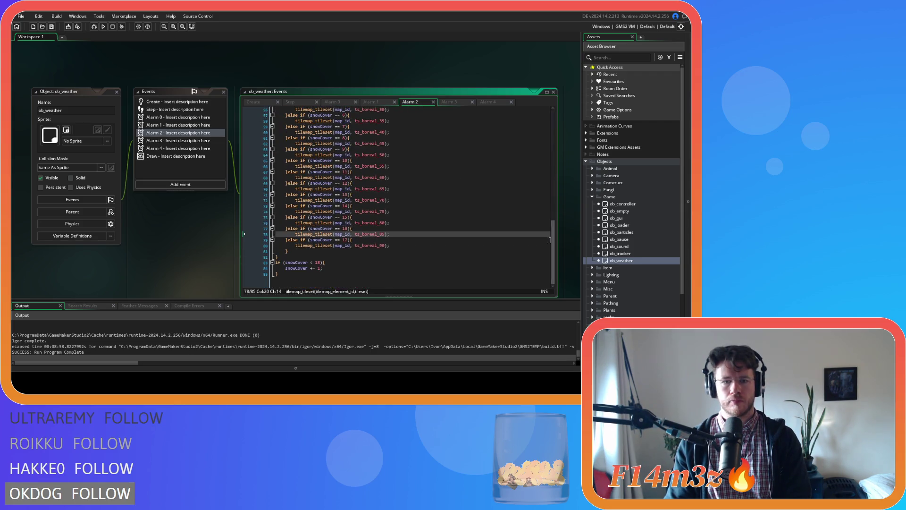
click(449, 102)
click(491, 102)
click(477, 208)
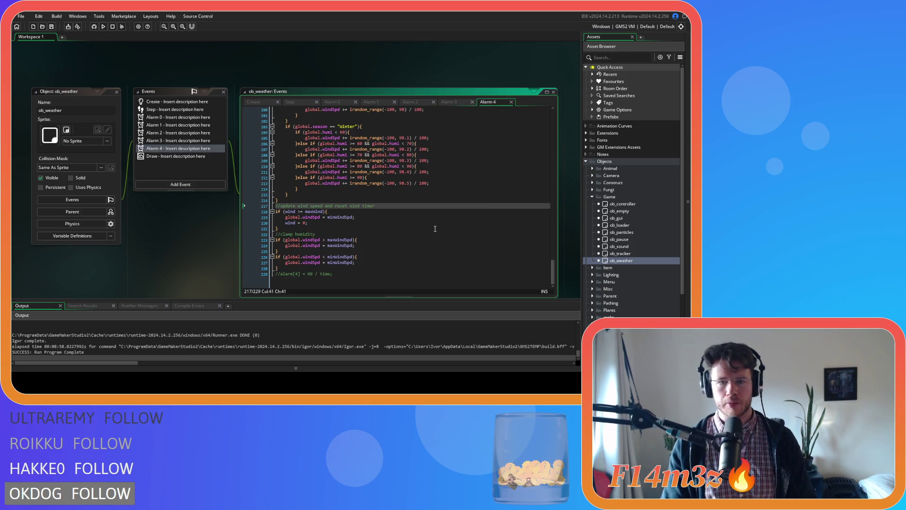
click(291, 102)
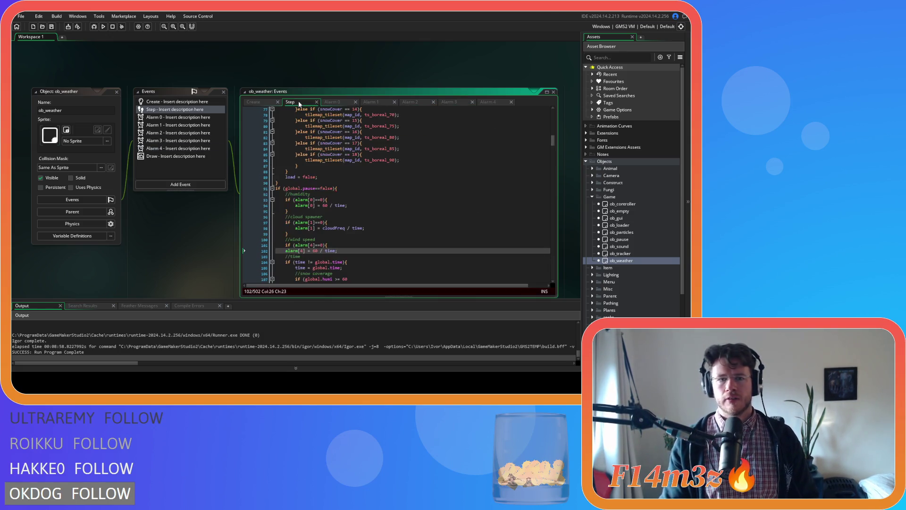
Add the closing line after the wind speed alarm[4] reset, then scroll down to the paused else block
click(355, 189)
click(341, 253)
key(Return)
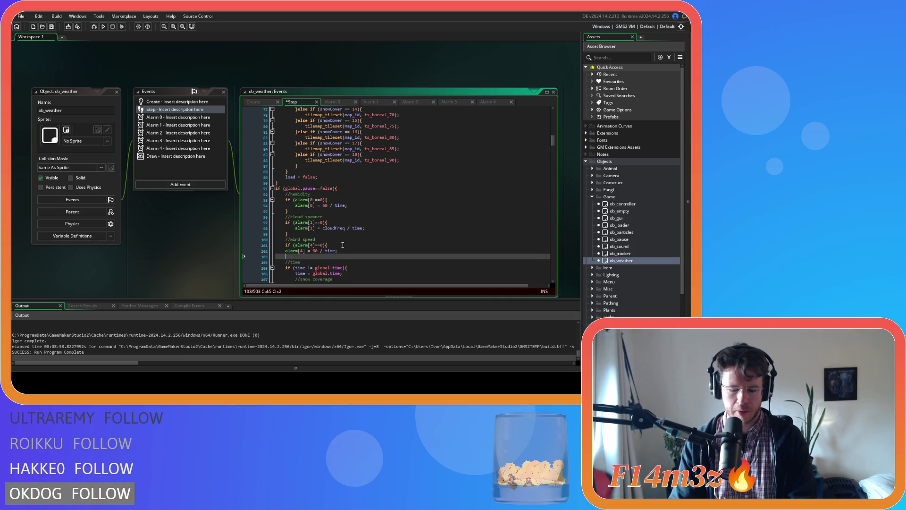
text(})
click(360, 239)
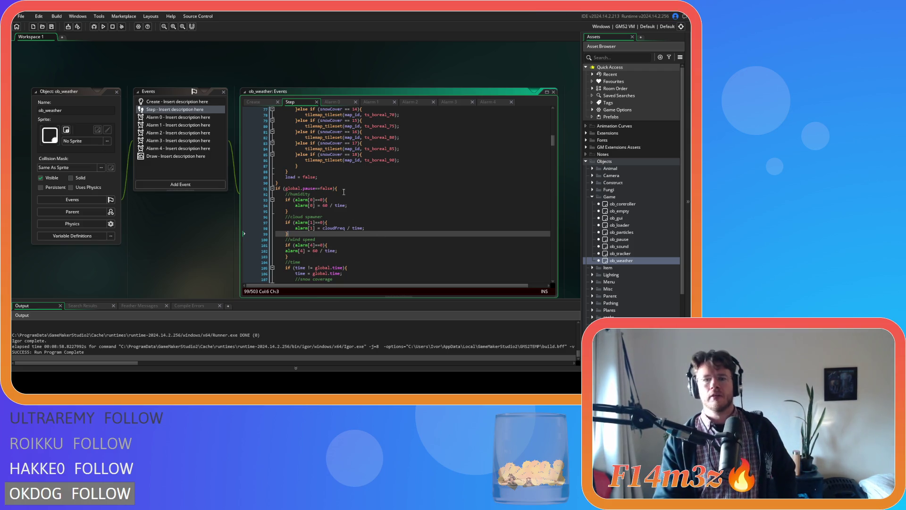
click(345, 189)
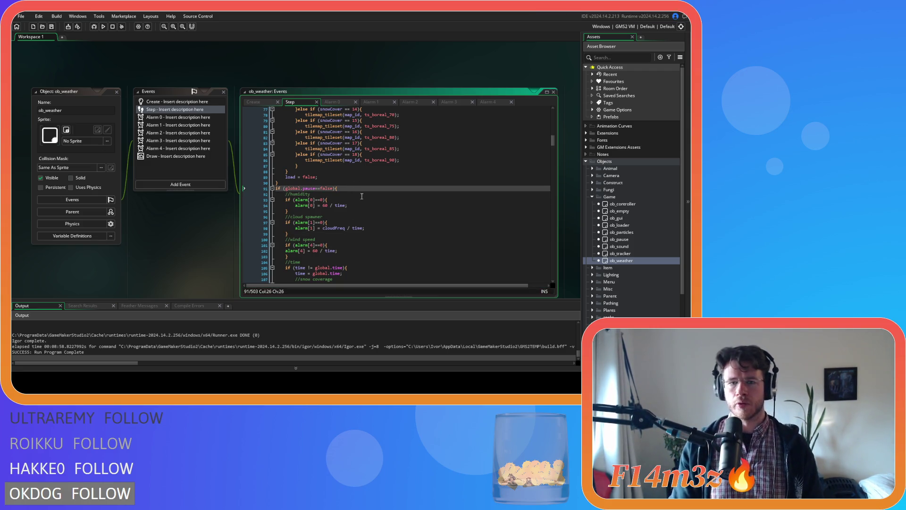
key(Down)
key(Down)
key(Down)
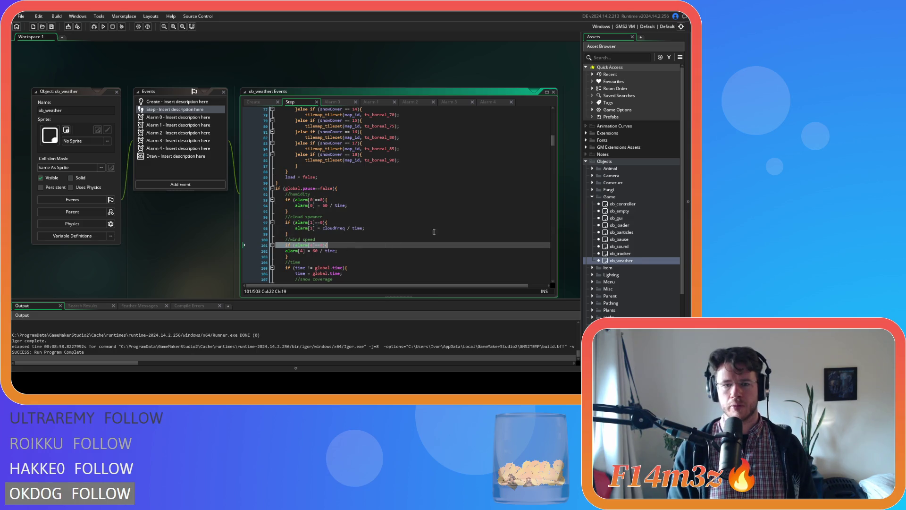
drag(554, 143, 552, 257)
Select the alarm[0] through alarm[4] = -1 lines to review them
click(327, 201)
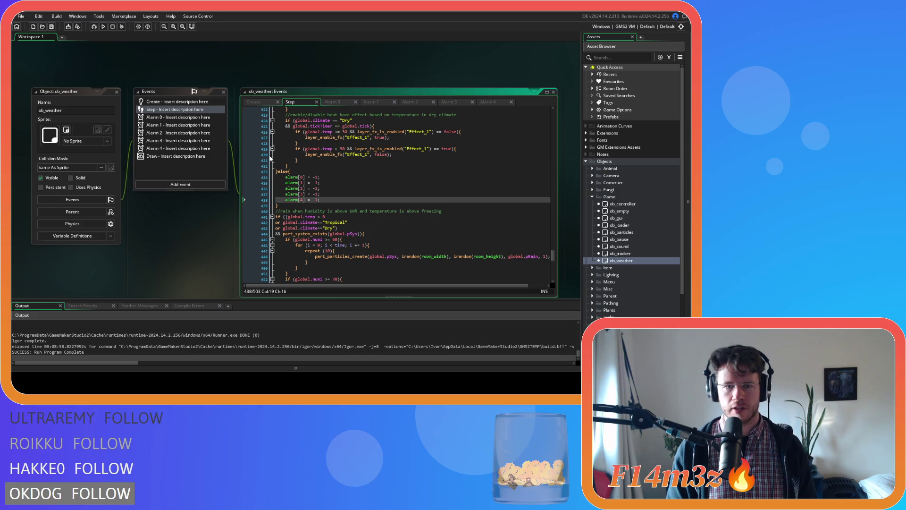
drag(285, 177, 341, 204)
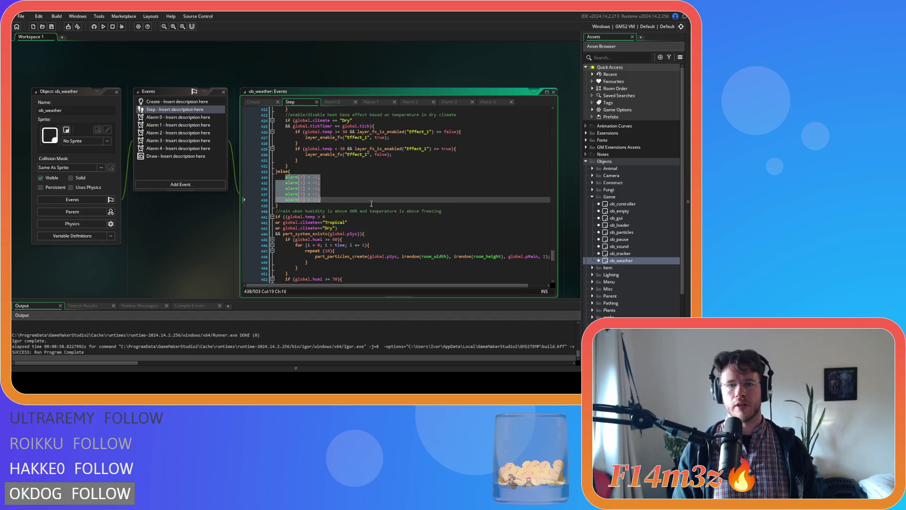
click(354, 198)
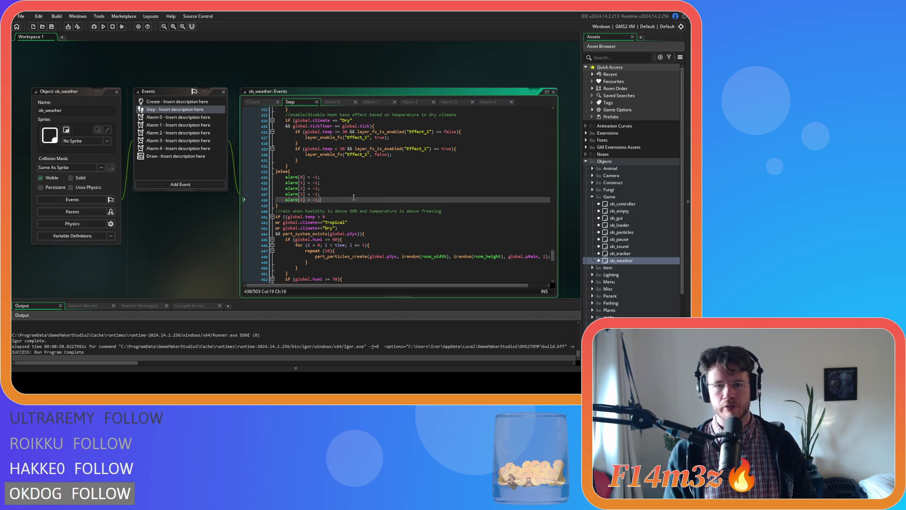
Build and run the game with F5 to test the alarm changes, then end the run
key(F5)
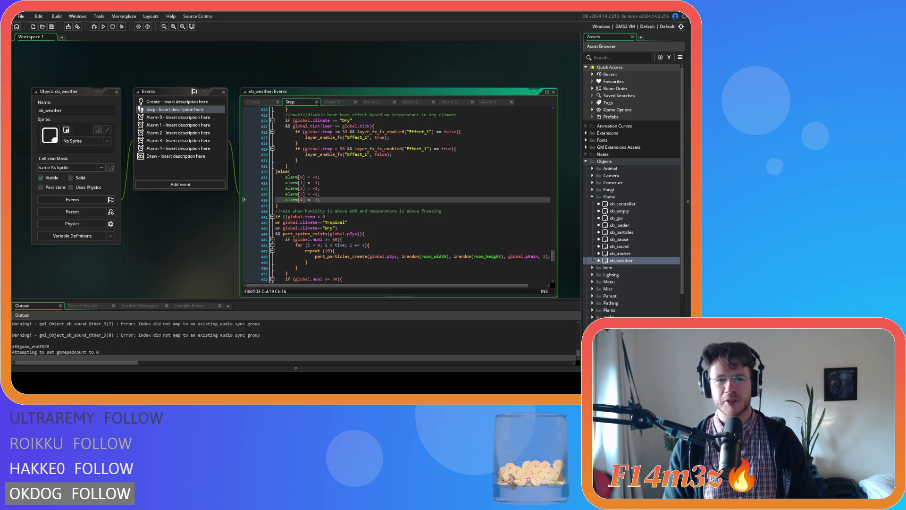
key(Up)
key(Up)
key(Up)
double_click(616, 218)
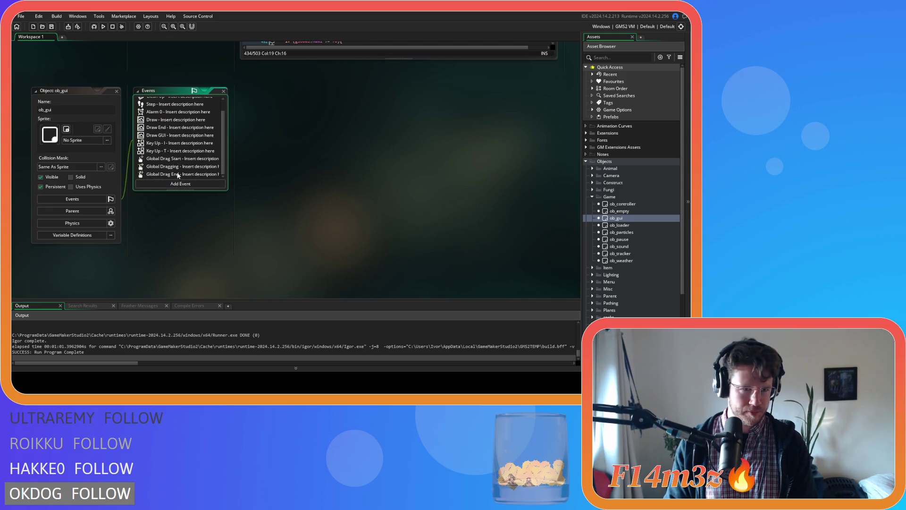
In ob_gui's Draw GUI, duplicate the Speed debug text lines and relabel the copy as Humidity
scroll(178, 176, up, 2)
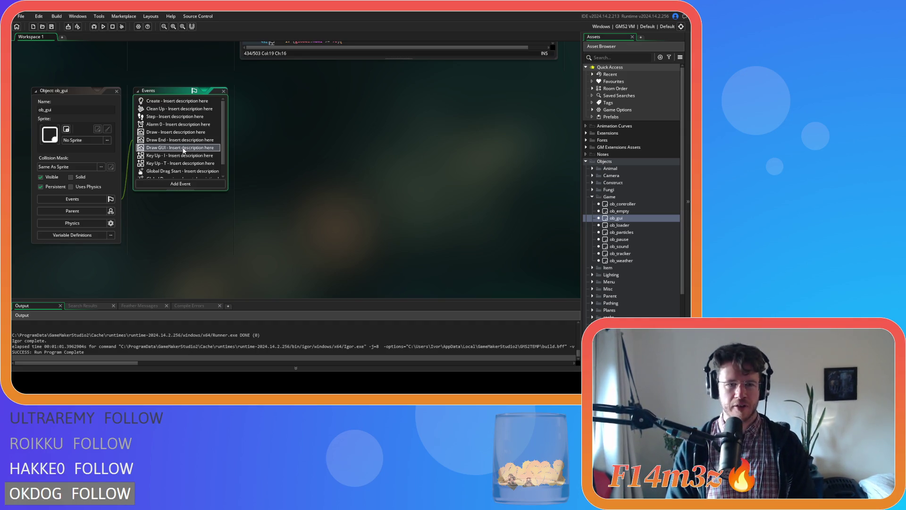
double_click(184, 149)
scroll(426, 182, down, 20)
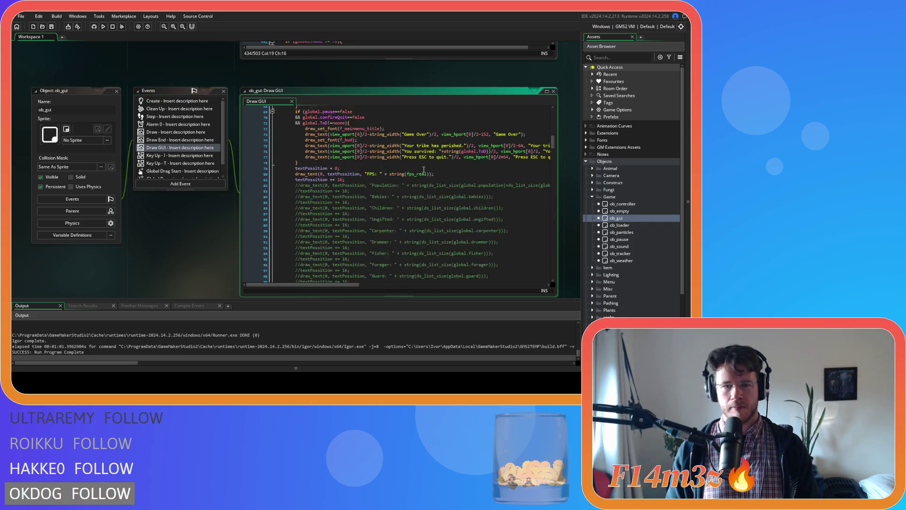
scroll(444, 211, down, 5)
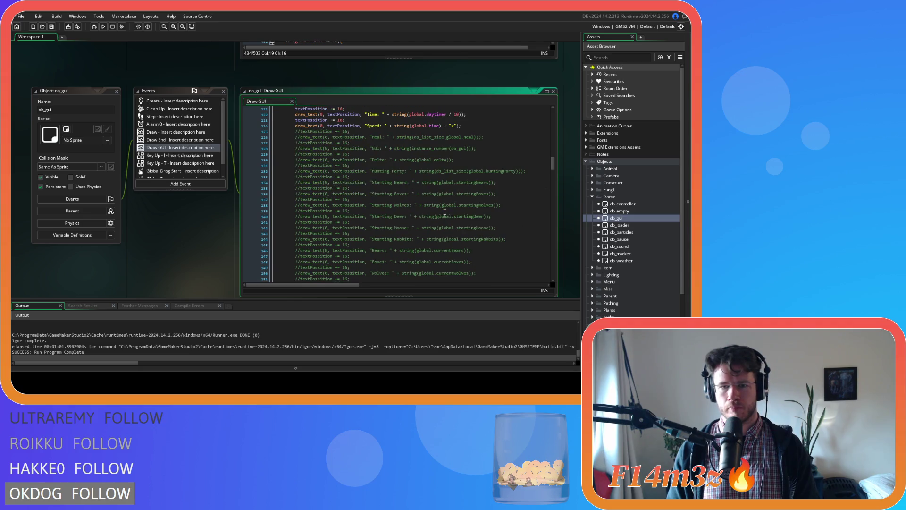
scroll(445, 211, up, 3)
scroll(444, 211, up, 2)
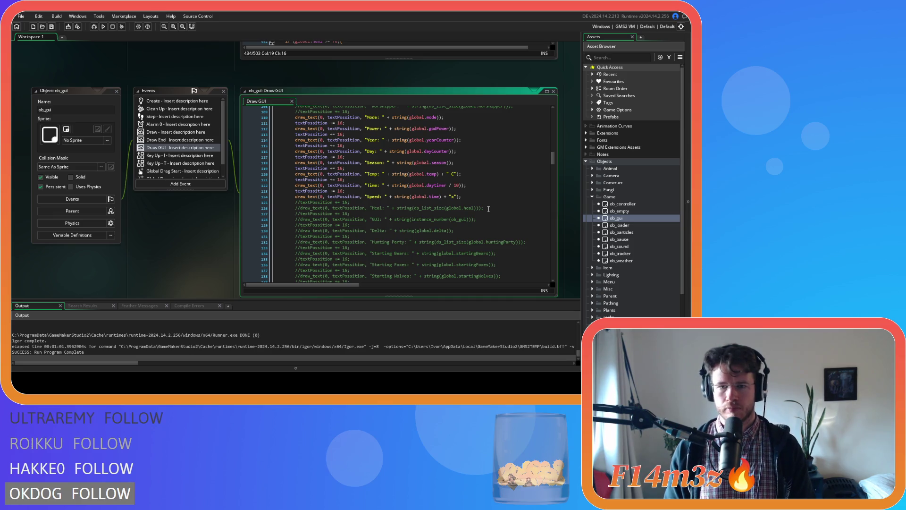
scroll(475, 196, up, 2)
drag(474, 223, 301, 220)
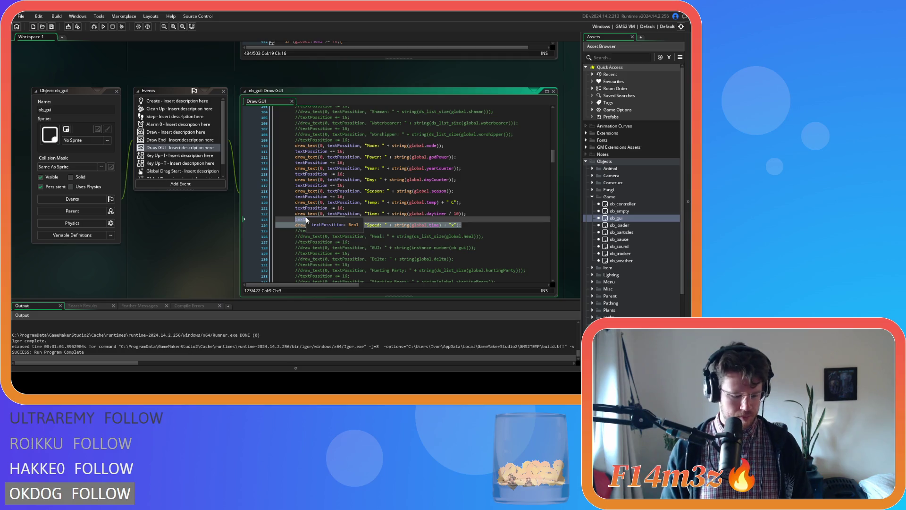
key(ctrl+d)
click(369, 236)
double_click(369, 237)
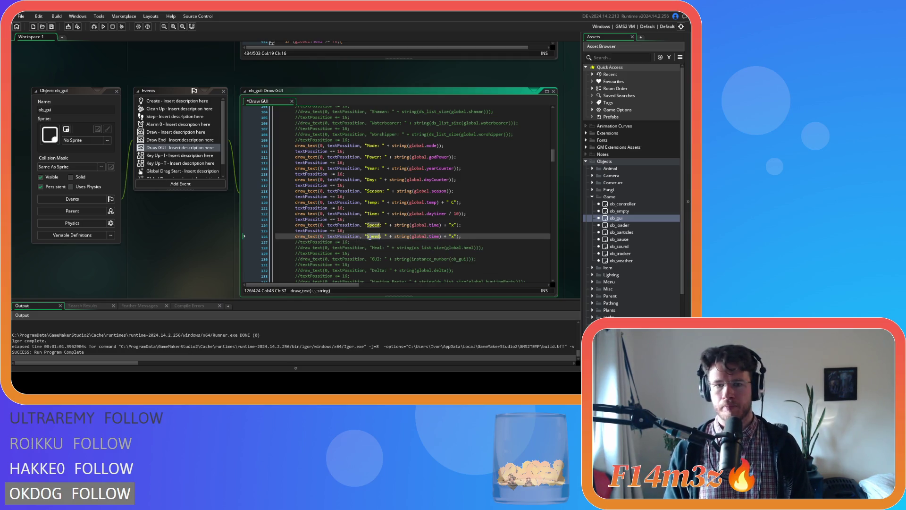
text(Heumidity)
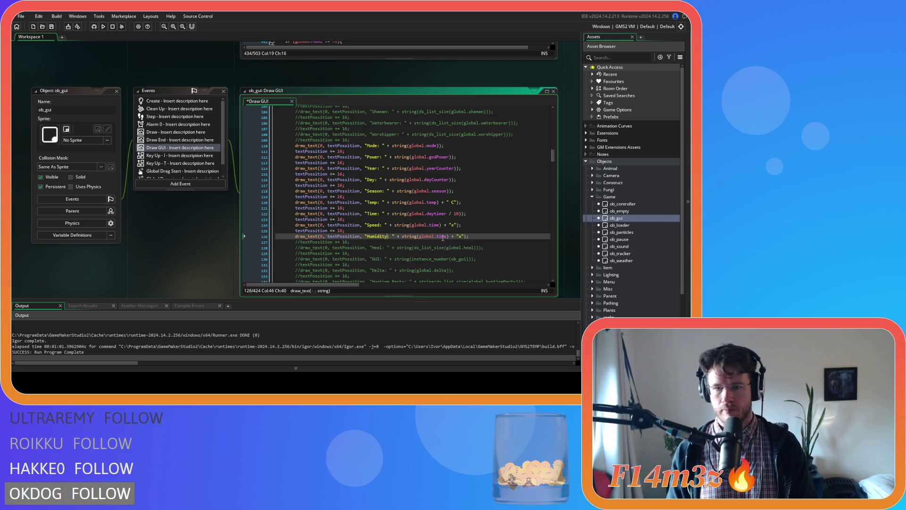
Drop the trailing "x" from the Humidity line, change global.time to global.humi, and save
drag(451, 237, 463, 238)
key(BackSpace)
key(BackSpace)
key(Left)
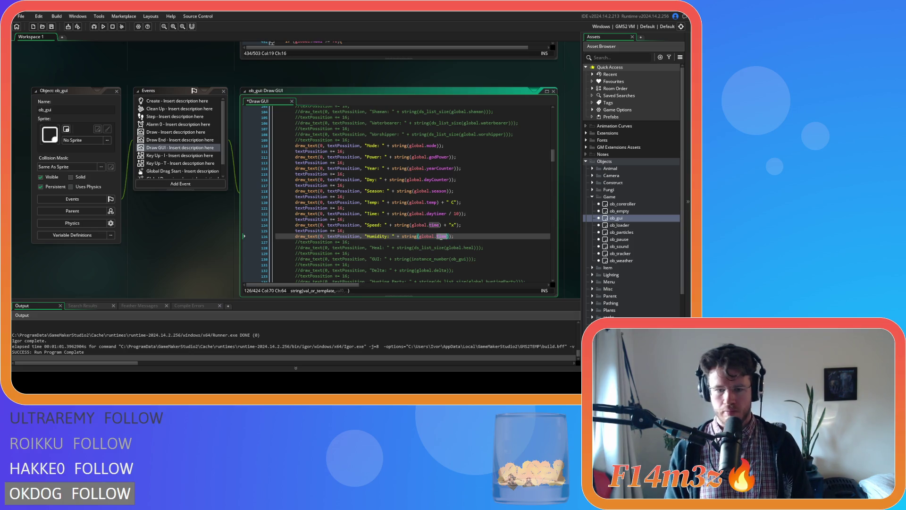
text(humi)
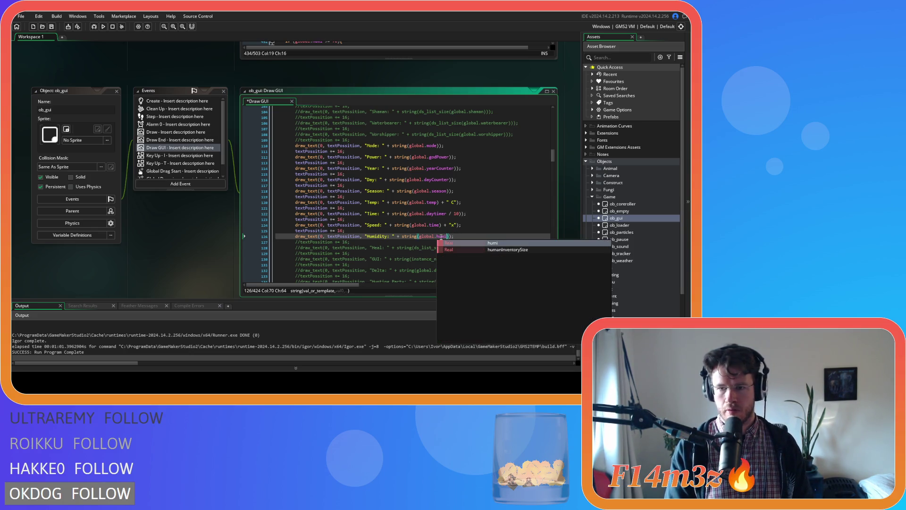
key(Escape)
key(Up)
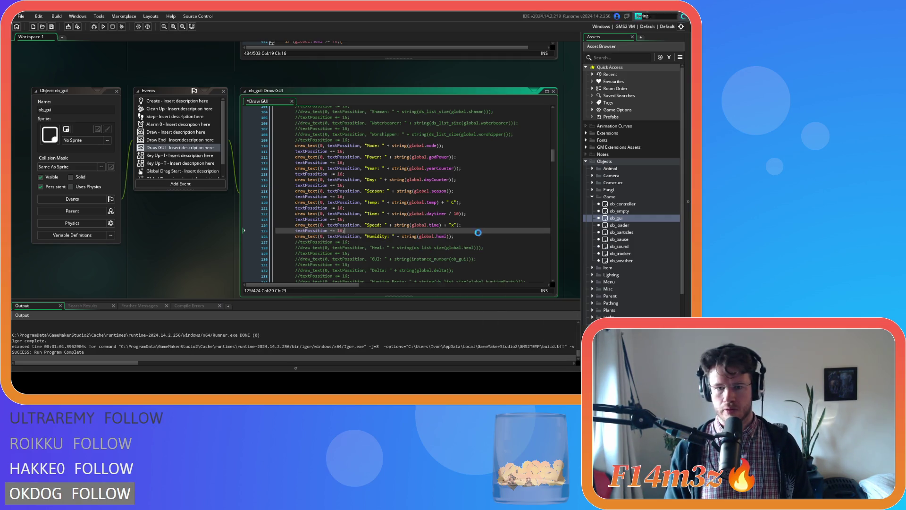
scroll(132, 192, up, 3)
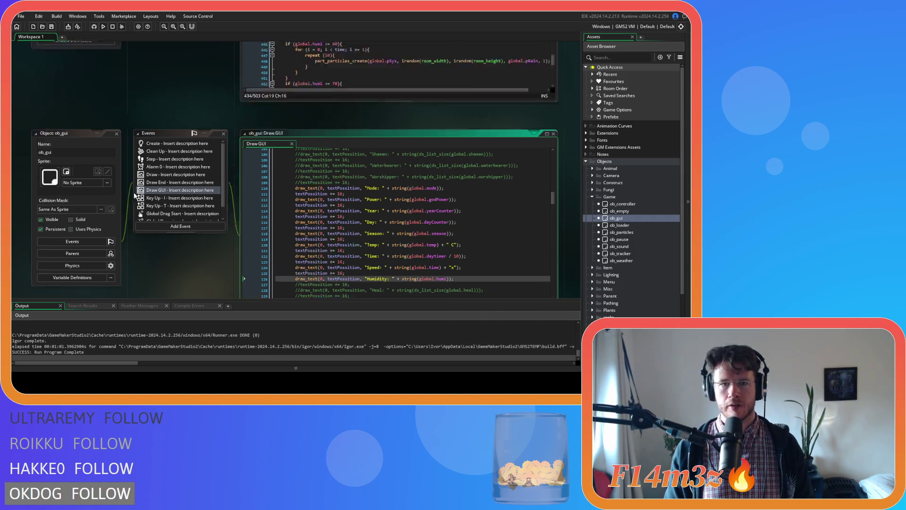
Bring ob_weather into view and check its Step cloud spawner alarm line plus the Alarm 2 and 3 code
scroll(136, 195, up, 1)
scroll(522, 224, up, 5)
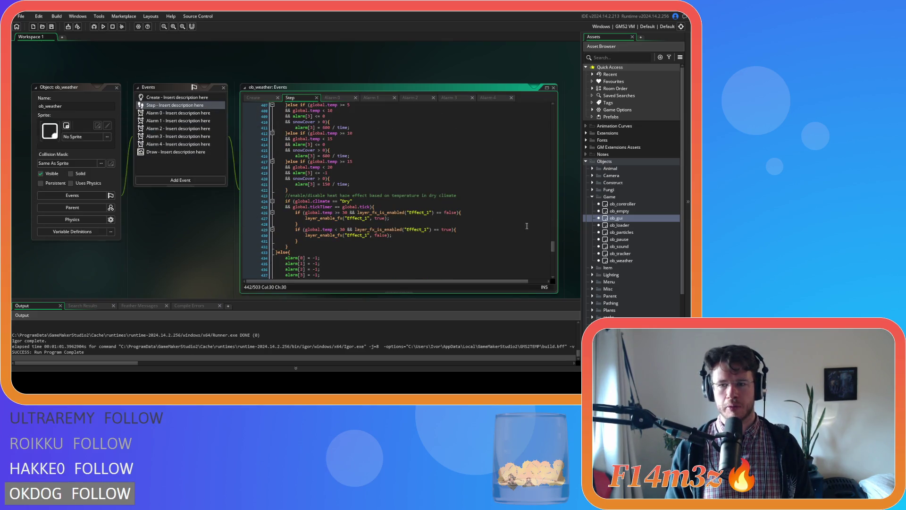
mouse_move(549, 246)
mouse_down()
mouse_move(548, 117)
mouse_move(550, 140)
mouse_up()
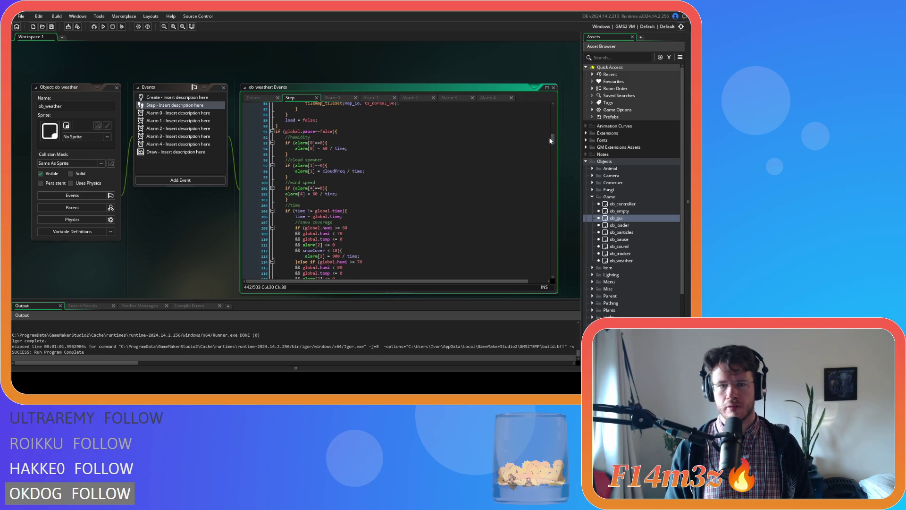
click(332, 188)
click(337, 171)
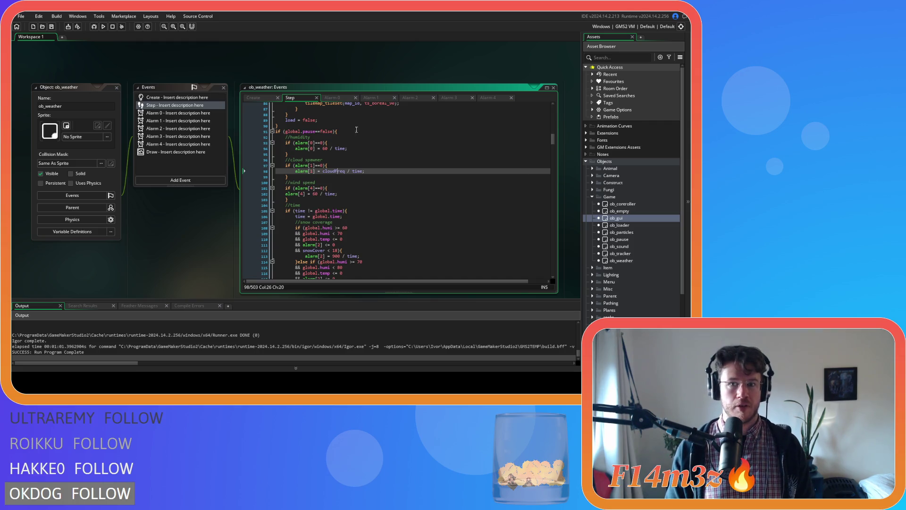
click(410, 98)
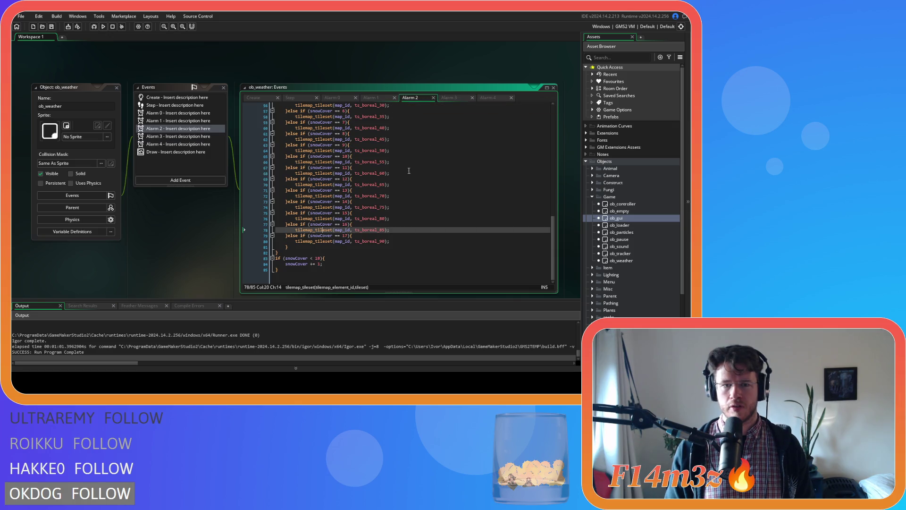
click(442, 100)
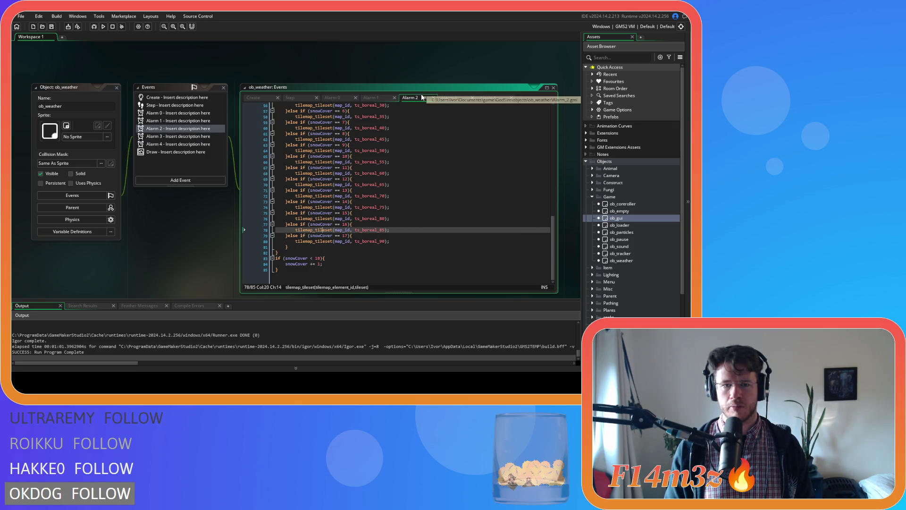
click(339, 95)
click(301, 96)
scroll(365, 197, down, 3)
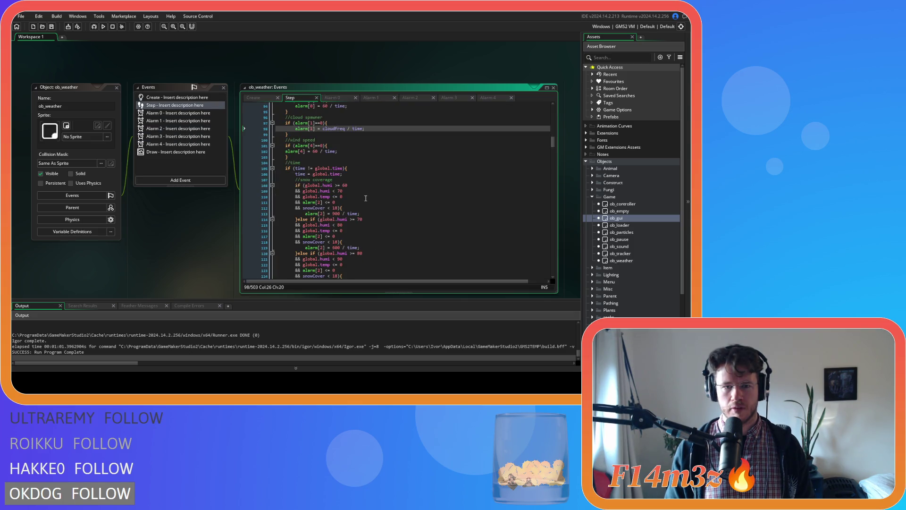
scroll(396, 213, down, 5)
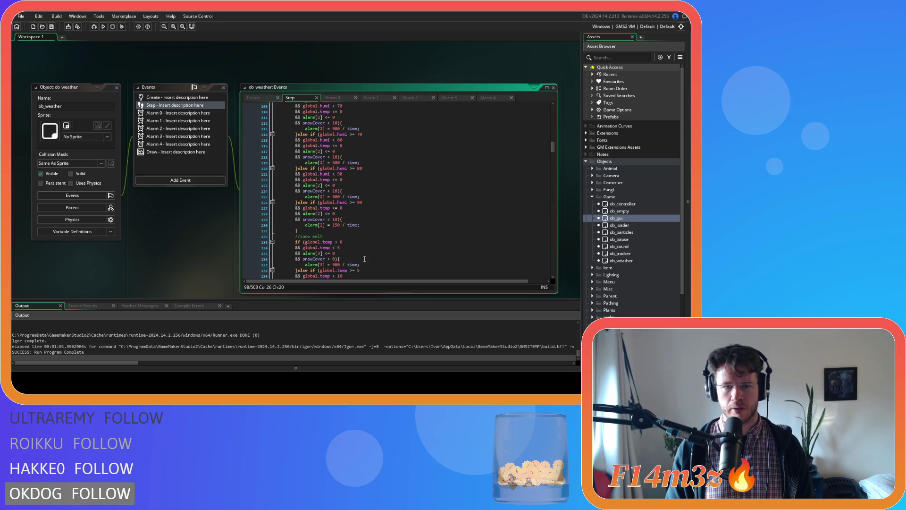
scroll(364, 259, up, 5)
scroll(367, 260, up, 3)
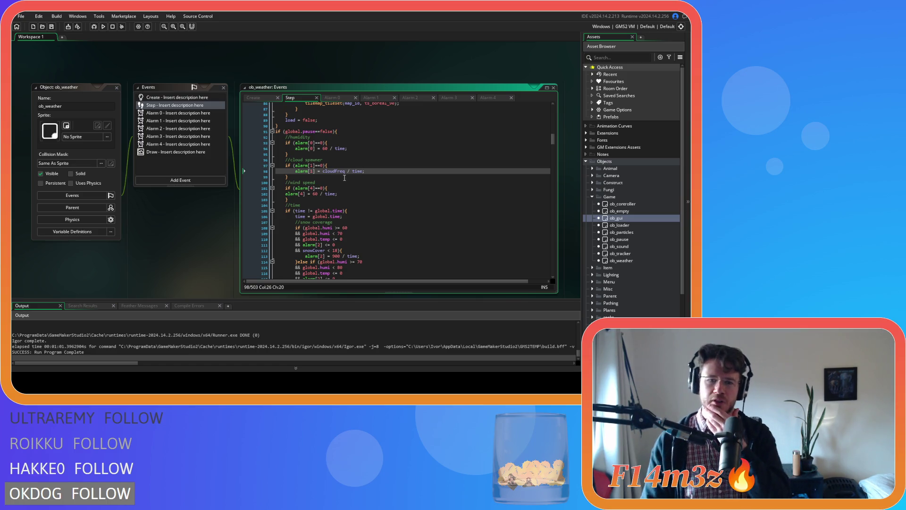
Review ob_weather's Alarm 0–4 code, then return to the Step event's cloud spawner alarm check
click(409, 98)
scroll(543, 111, up, 15)
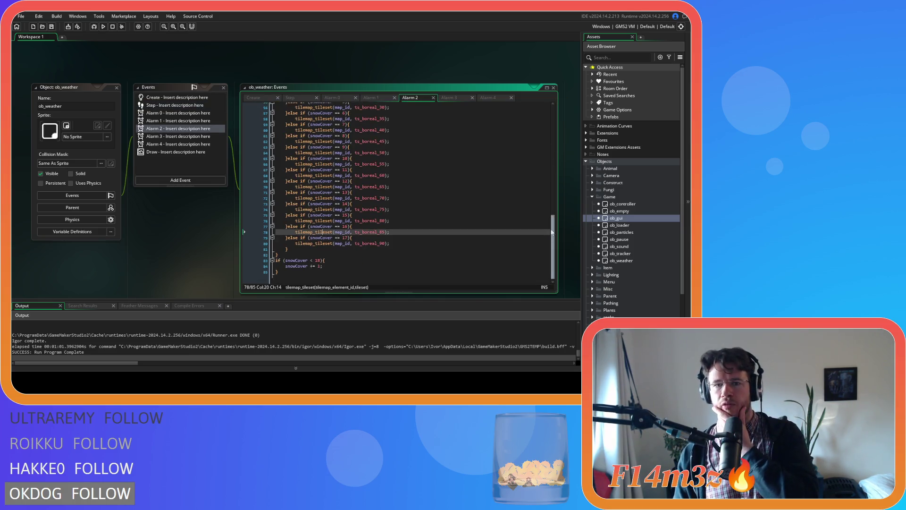
scroll(533, 195, down, 15)
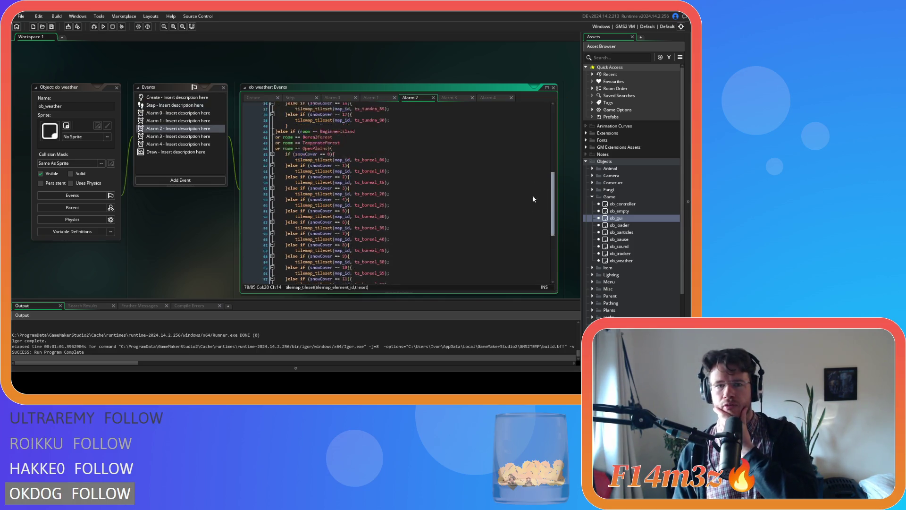
click(369, 98)
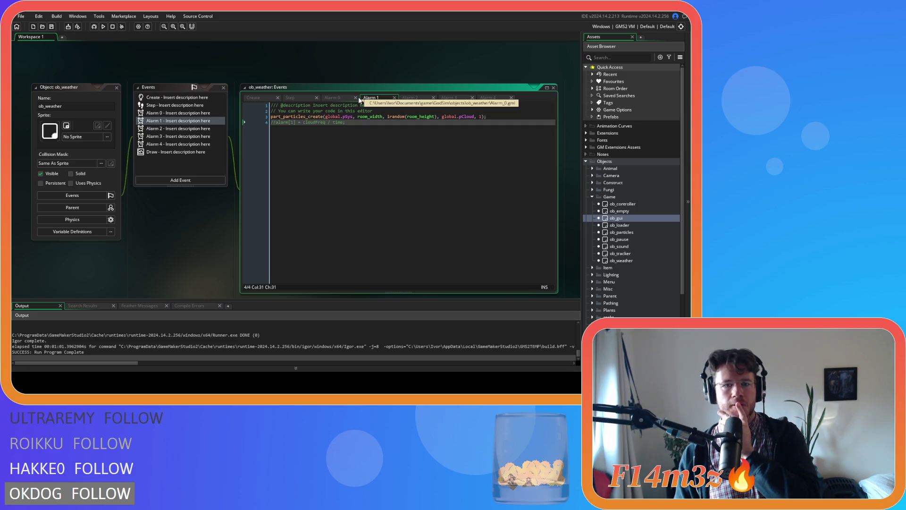
click(453, 98)
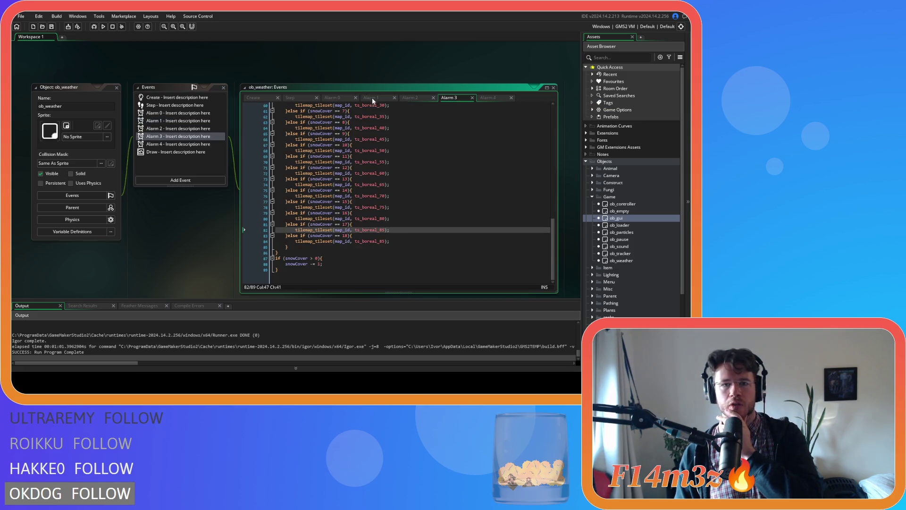
click(485, 98)
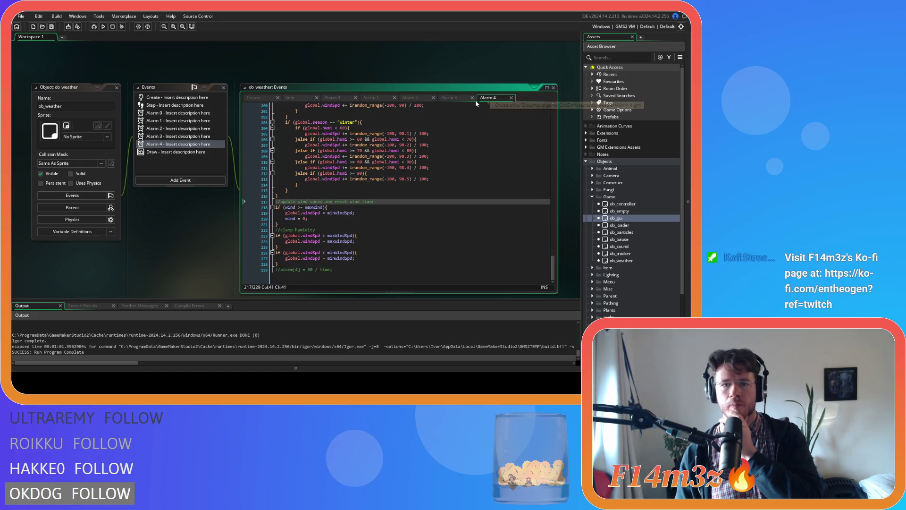
click(372, 98)
click(333, 98)
click(304, 98)
click(371, 166)
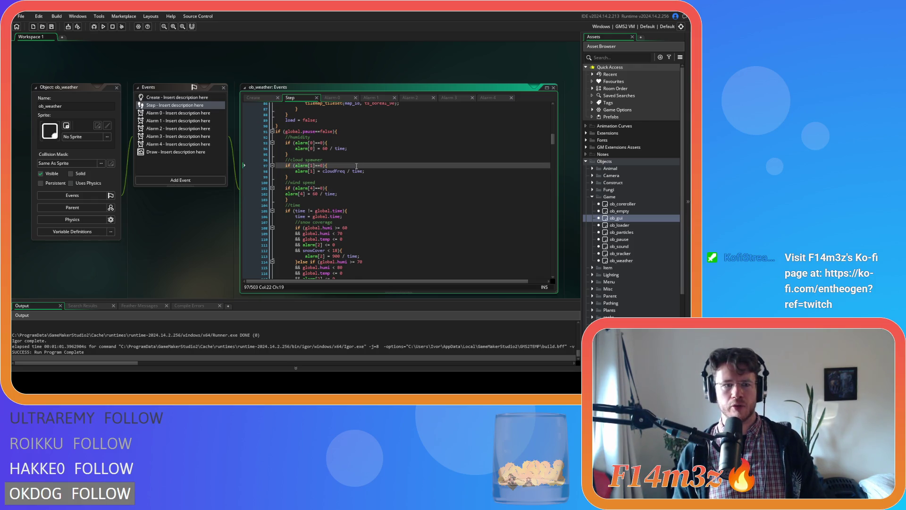
Open ob_gui's editors and select the spacing and Humidity lines in Draw GUI
double_click(616, 218)
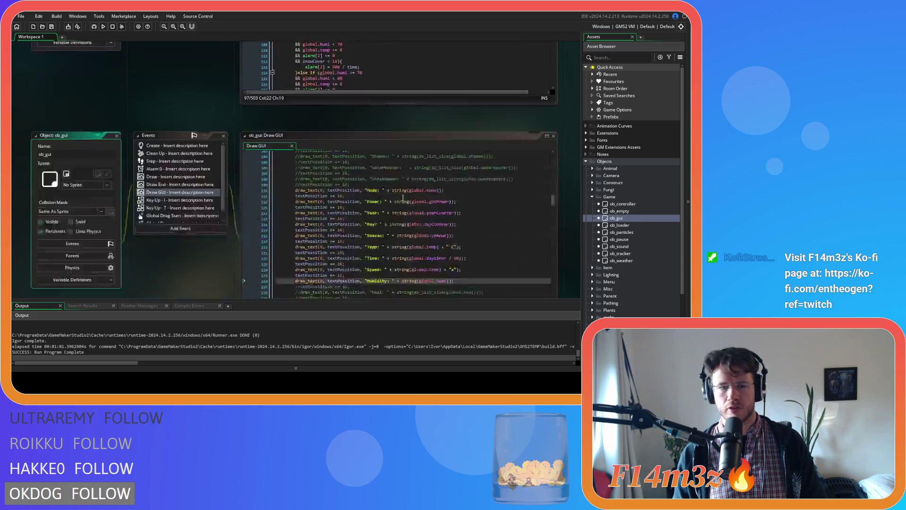
mouse_move(378, 176)
mouse_down()
mouse_move(461, 175)
mouse_move(291, 166)
mouse_up()
scroll(475, 165, down, 3)
key(shift+Up)
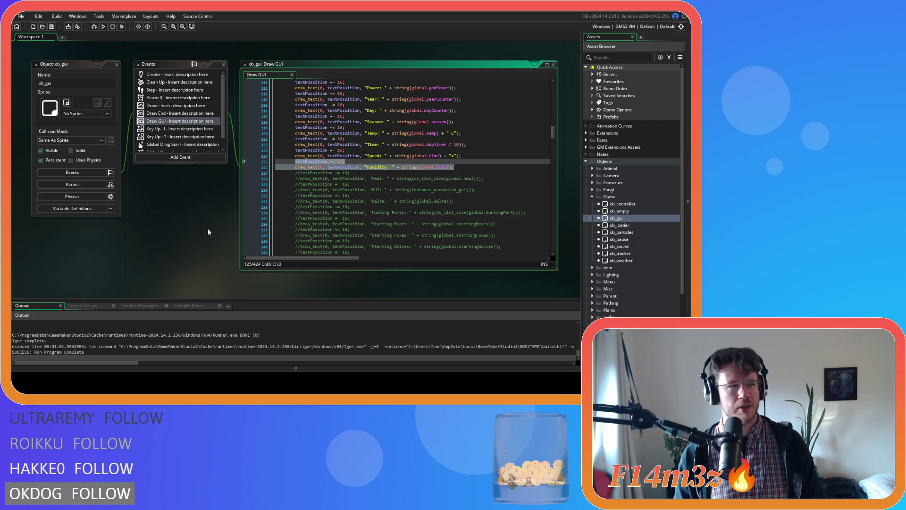
scroll(208, 229, up, 5)
In ob_weather's Step code, indent alarm[4] = 60 / time; inside its if block
click(405, 153)
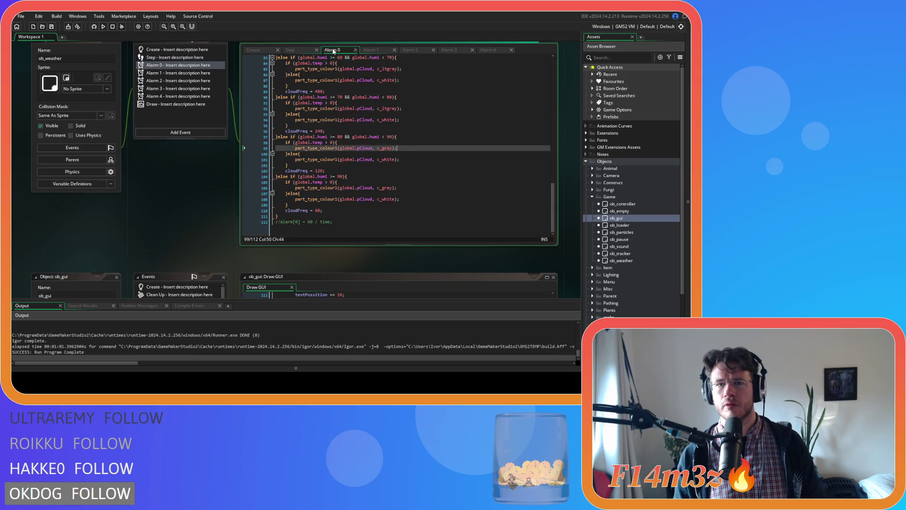
click(375, 50)
click(417, 50)
click(453, 51)
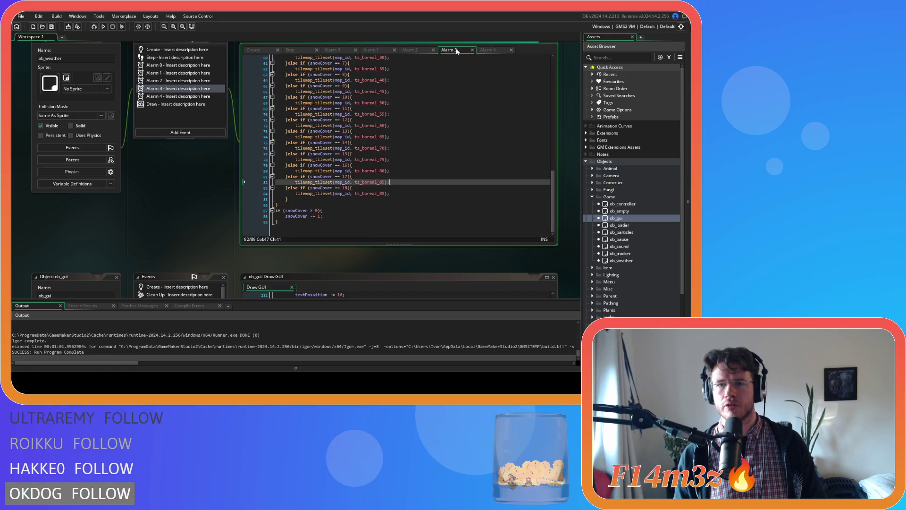
click(488, 50)
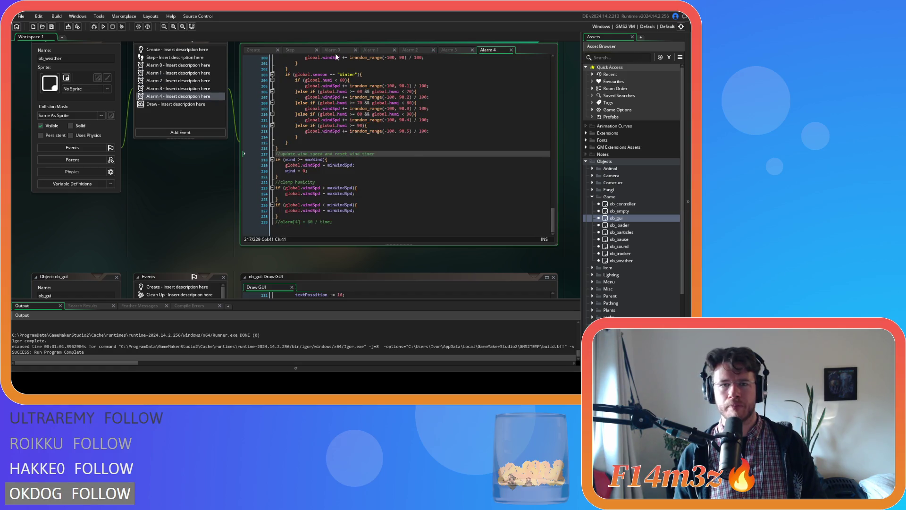
click(292, 49)
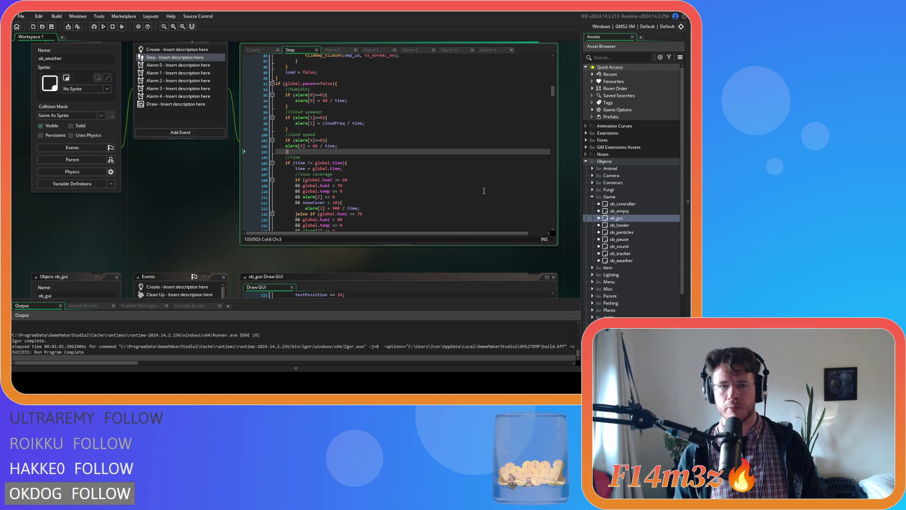
click(279, 147)
key(Tab)
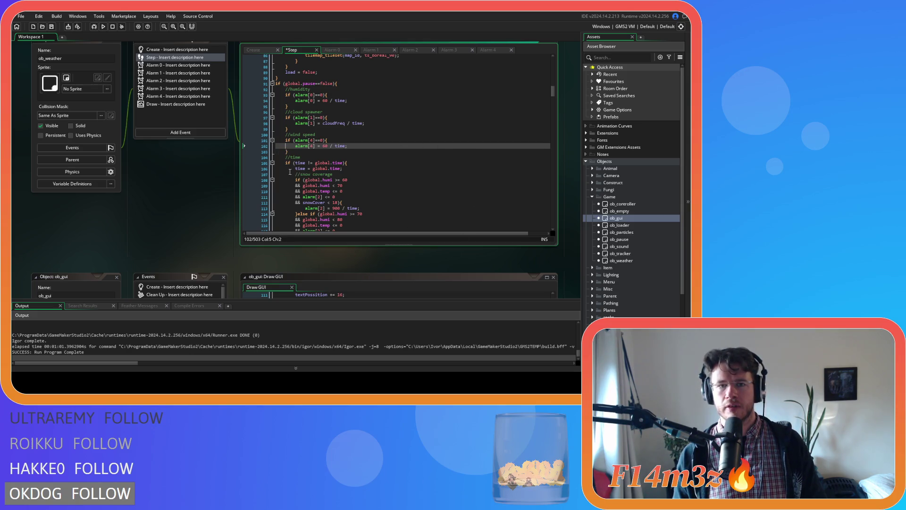
scroll(223, 242, down, 5)
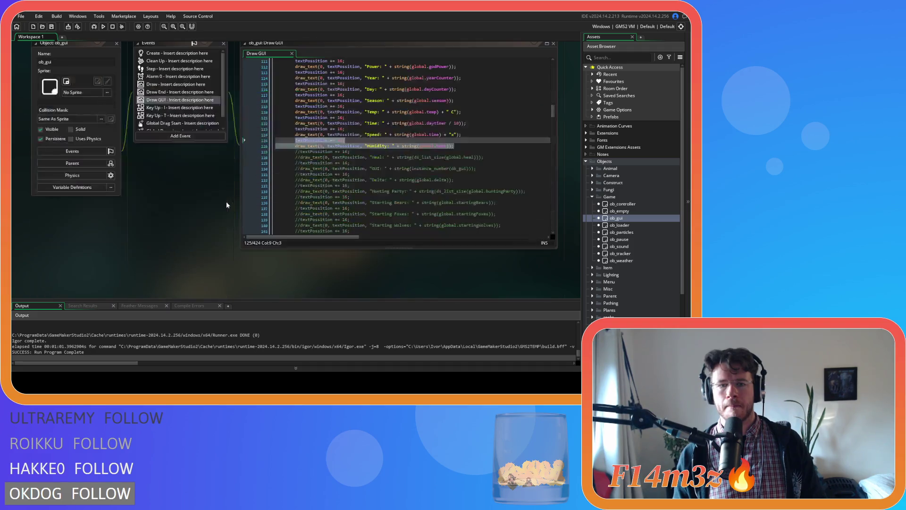
Copy the Humidity line as a "Wind Speed: " line drawing global.windSpd, save, and run with F5
click(397, 146)
drag(453, 146, 296, 141)
key(ctrl+d)
double_click(377, 157)
text(Wind Speed)
double_click(446, 157)
text(windSpd)
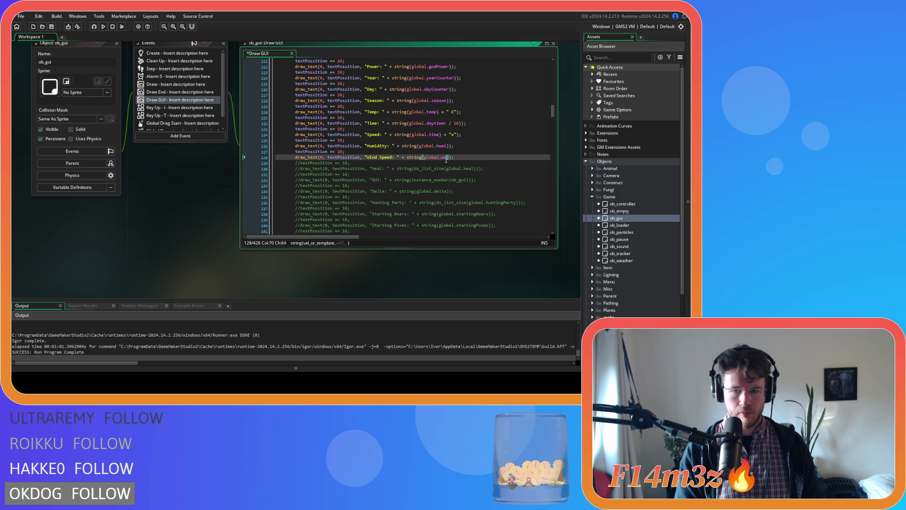
key(ctrl+s)
click(488, 159)
key(F5)
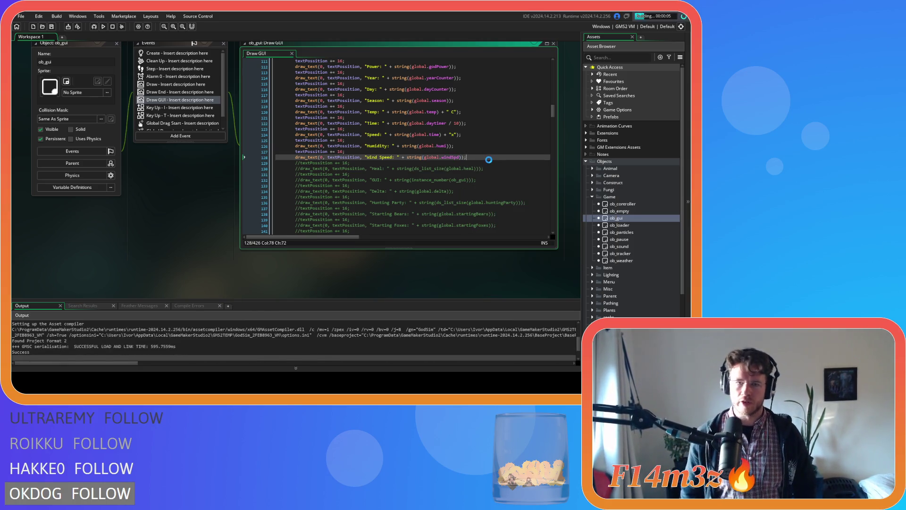
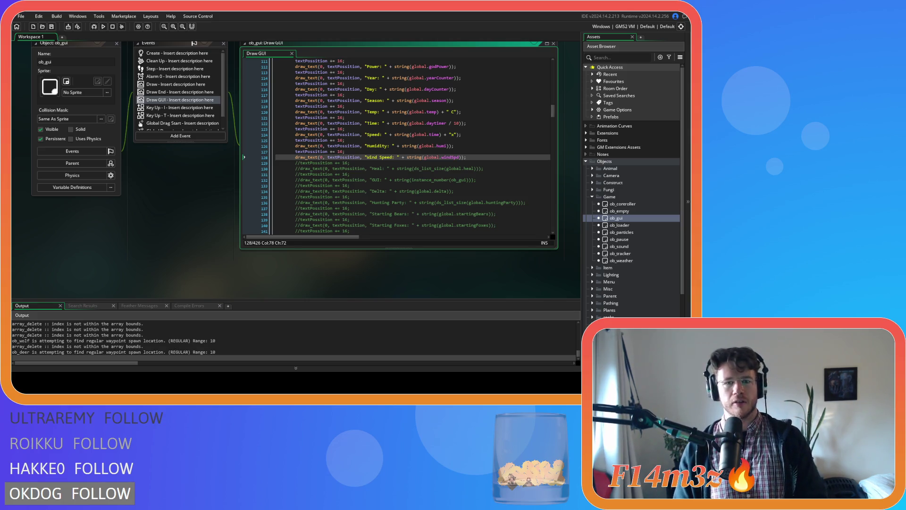
Change the alarm[4] and alarm[1] checks in the ob_weather Step event from 0 to -1
scroll(420, 153, up, 2)
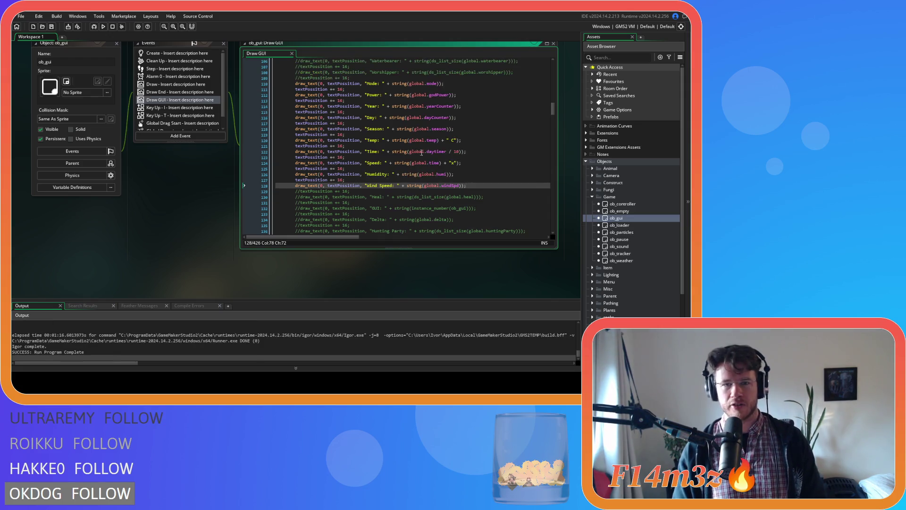
scroll(172, 208, down, 3)
scroll(194, 196, up, 6)
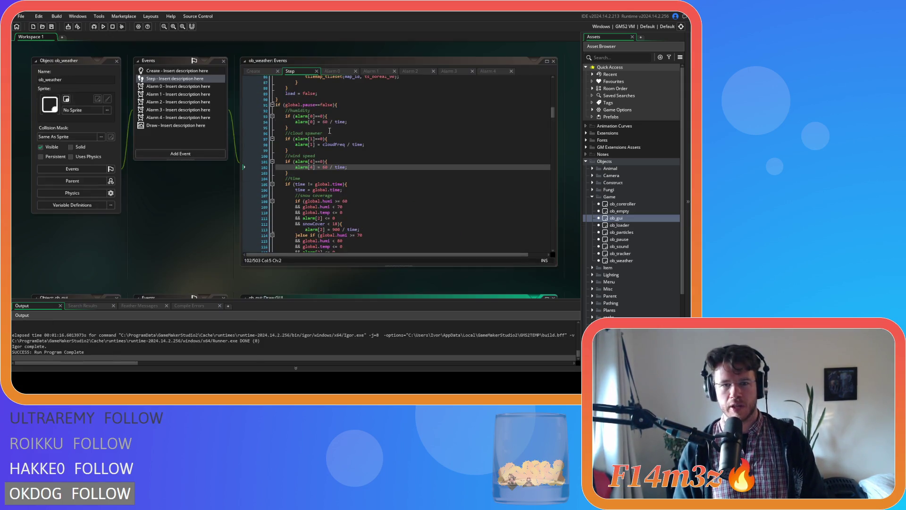
click(321, 162)
text(-1)
double_click(323, 139)
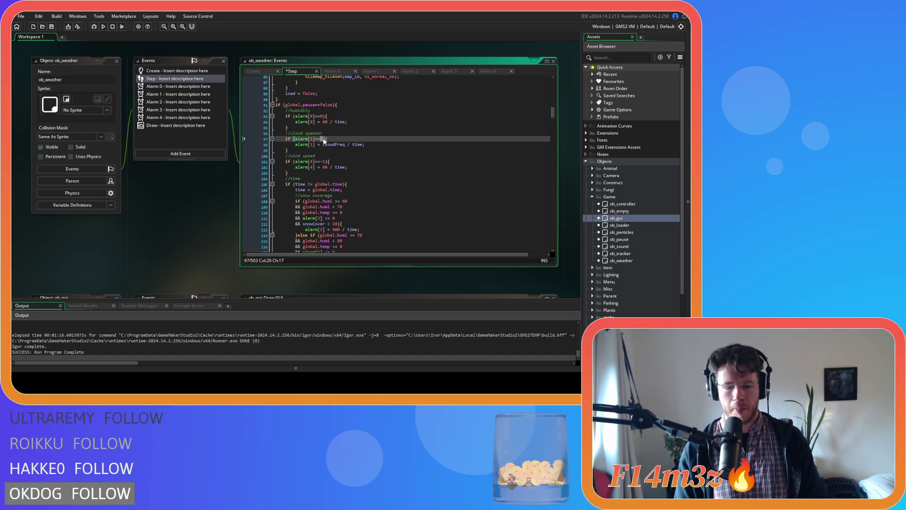
text(-1)
Change the alarm[0] check from 0 to -1 and save the Step event
double_click(321, 116)
text(-1)
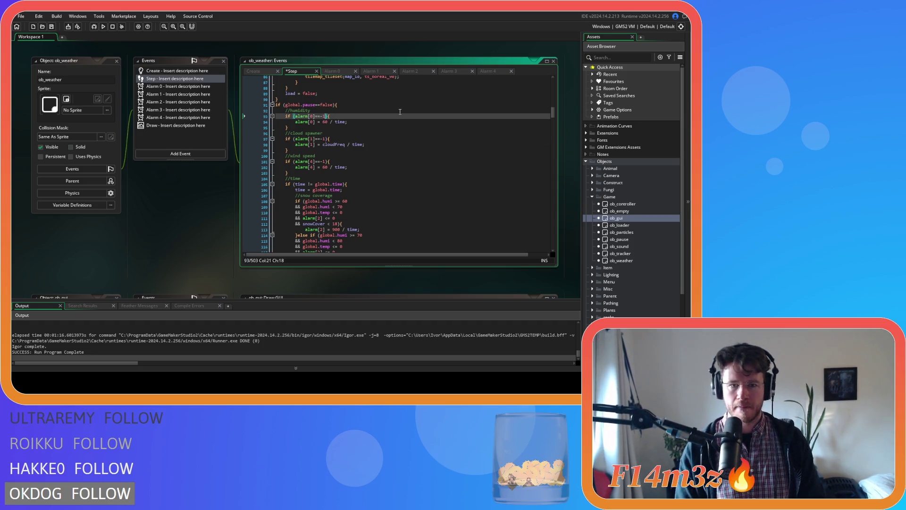
click(439, 201)
key(ctrl+s)
drag(551, 112, 552, 208)
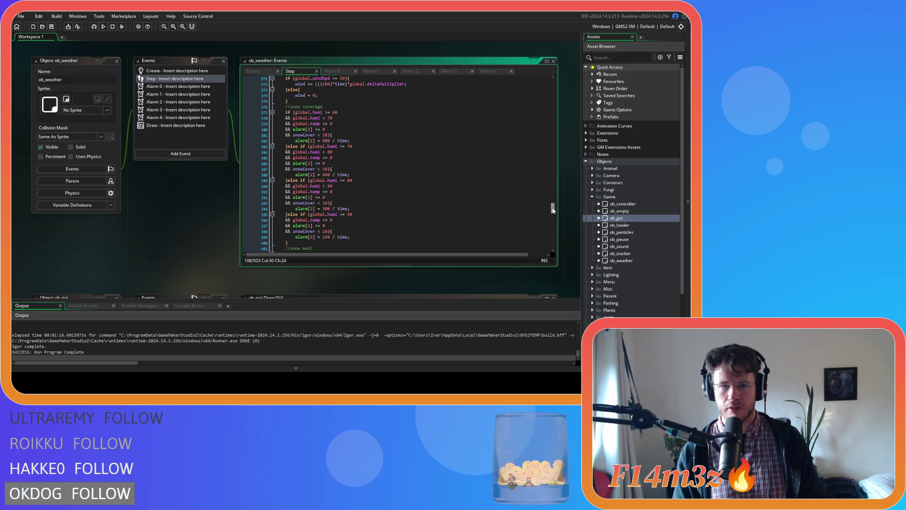
click(322, 129)
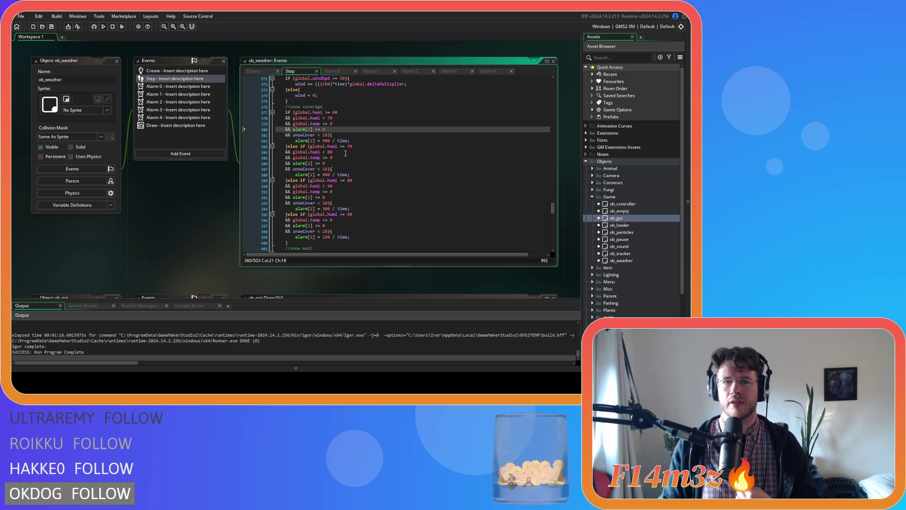
Replace '<= 0' with '== -1' in the alarm[2] checks on lines 380, 386, 392 and 397
click(315, 129)
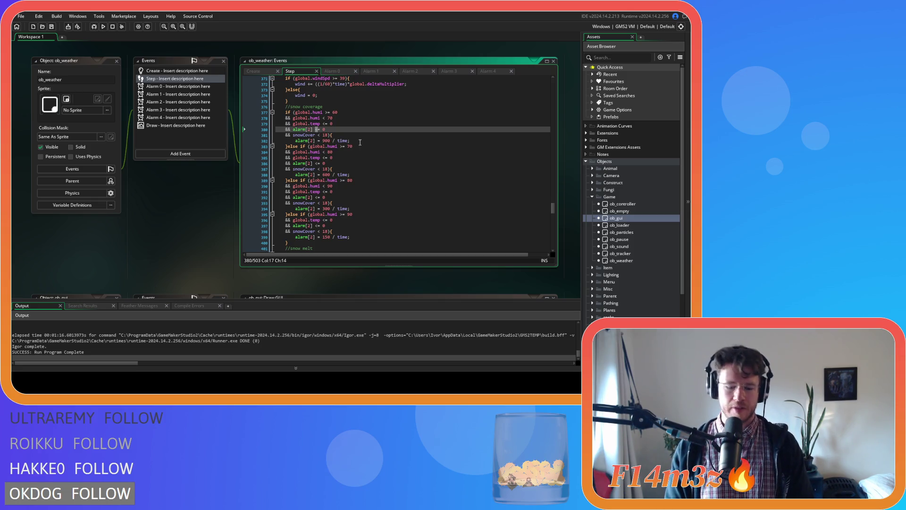
text(>== -1)
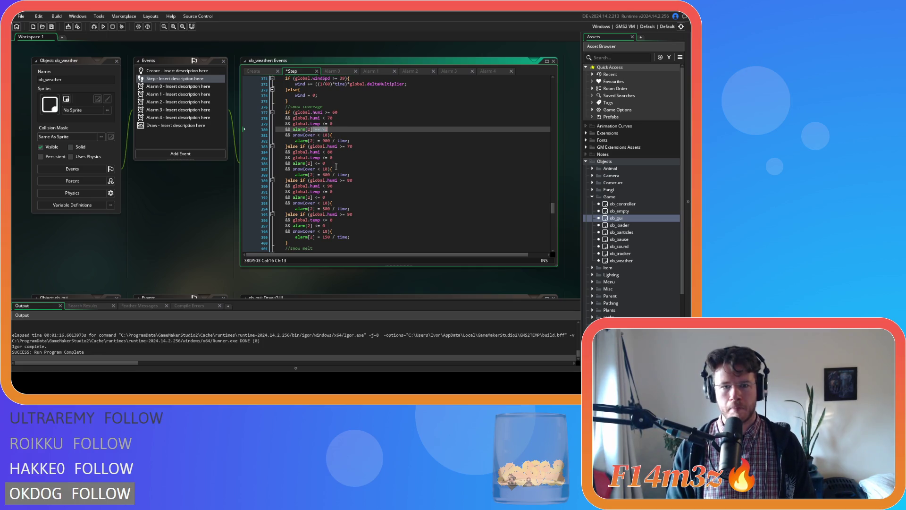
drag(325, 163, 317, 165)
text(== -1)
mouse_move(326, 198)
mouse_down()
mouse_move(318, 197)
mouse_move(314, 166)
mouse_up()
text(== -1)
scroll(348, 194, down, 3)
text(== -1)
scroll(372, 183, down, 3)
Change the alarm[3] snow-melt checks on lines 404–419 to '== -1' and save
text(== -1)
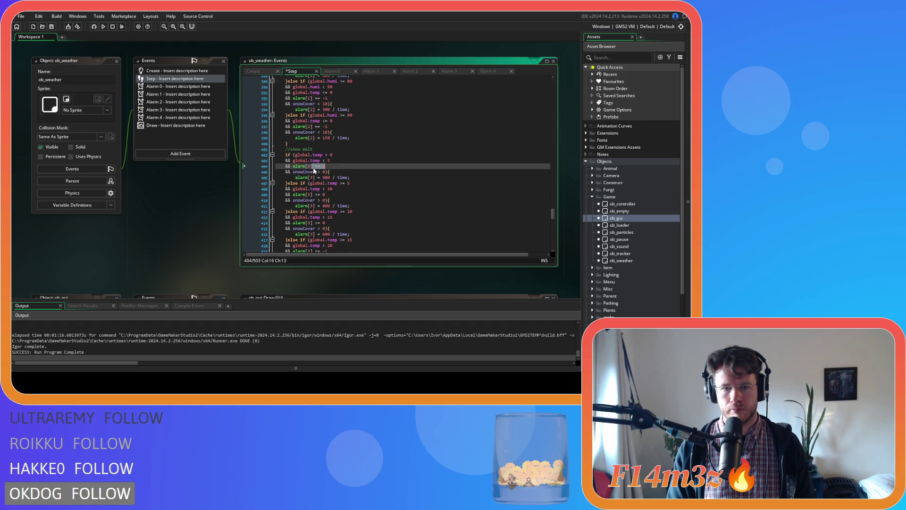
scroll(348, 176, down, 2)
mouse_move(326, 166)
mouse_down()
mouse_move(315, 166)
mouse_move(315, 182)
mouse_up()
text(== -1)
scroll(343, 179, down, 1)
text(== -1)
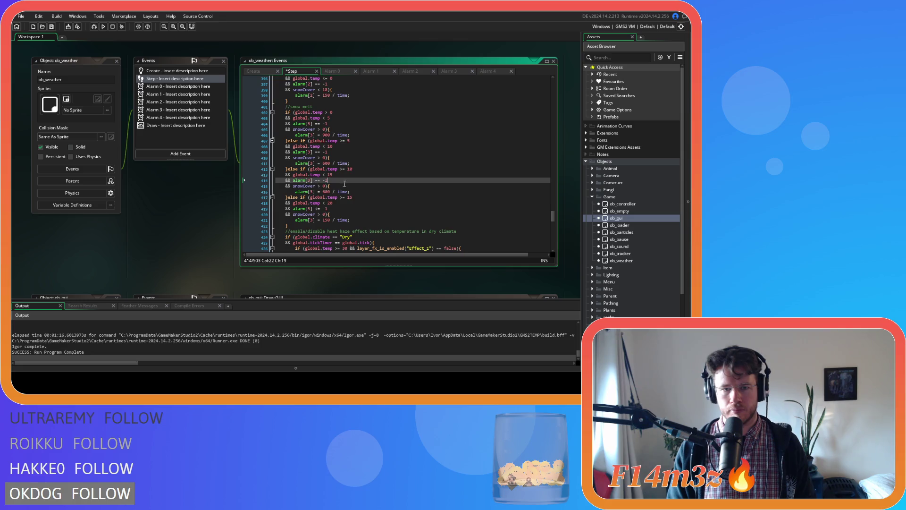
drag(334, 209, 316, 213)
text(== -1)
key(ctrl+s)
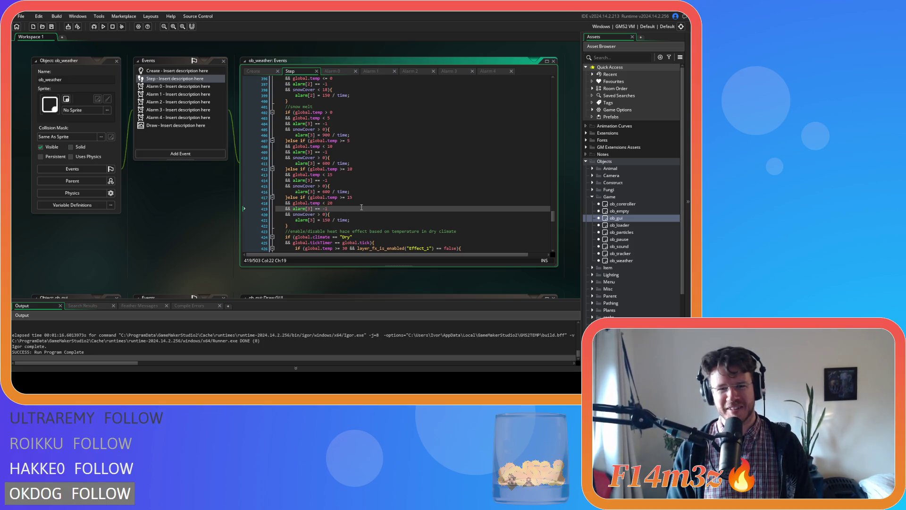
Review the edited checks from line 414 back to line 380, then run the game with F5
scroll(352, 207, up, 1)
click(336, 194)
click(340, 165)
click(337, 138)
scroll(338, 139, up, 3)
click(339, 155)
scroll(339, 157, up, 2)
click(339, 157)
scroll(329, 168, up, 2)
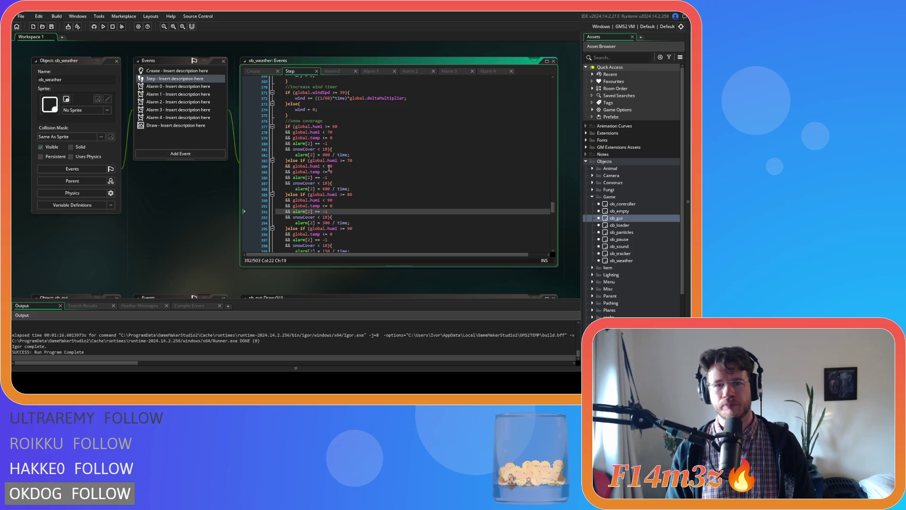
click(339, 178)
click(340, 143)
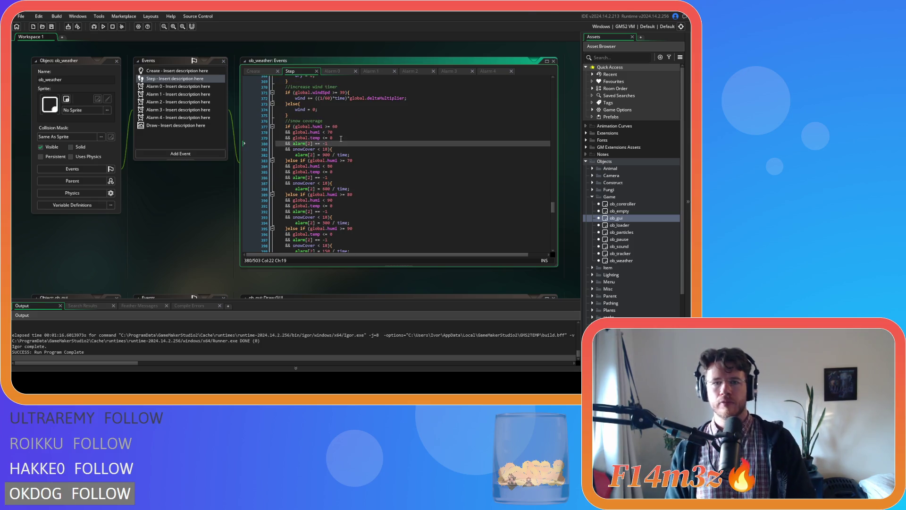
key(F5)
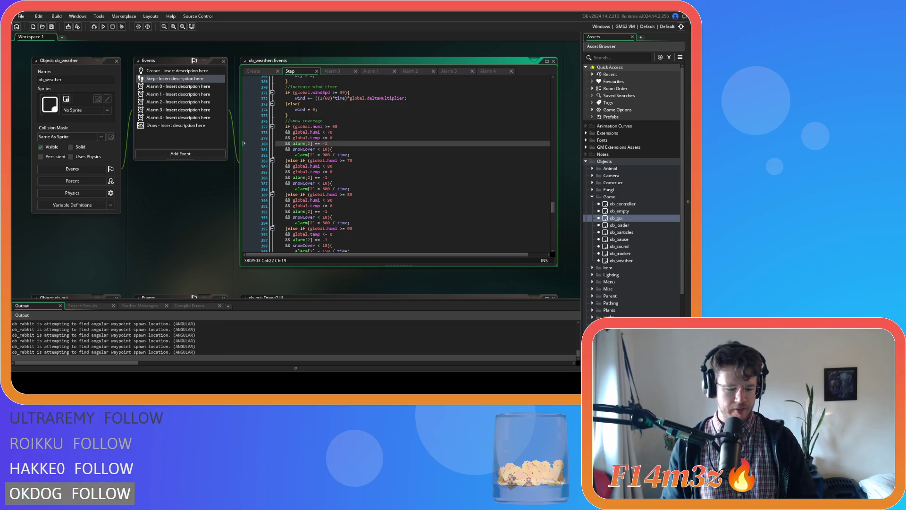
Close all ob_weather editor windows and collapse the Game and Objects asset folders
right_click(175, 229)
click(214, 264)
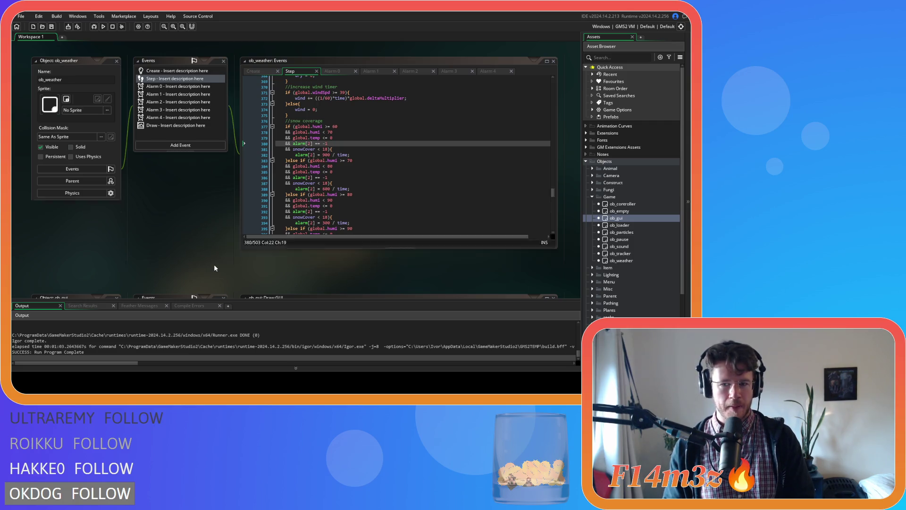
click(592, 196)
click(585, 161)
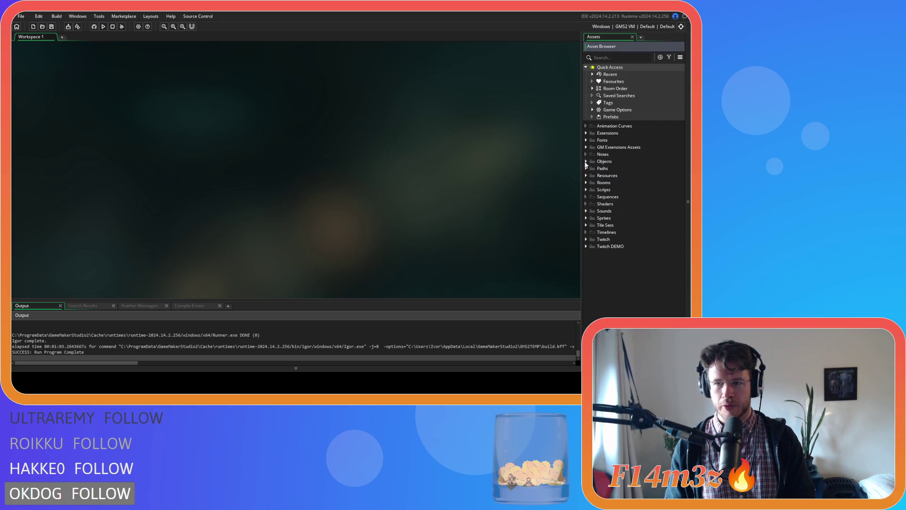